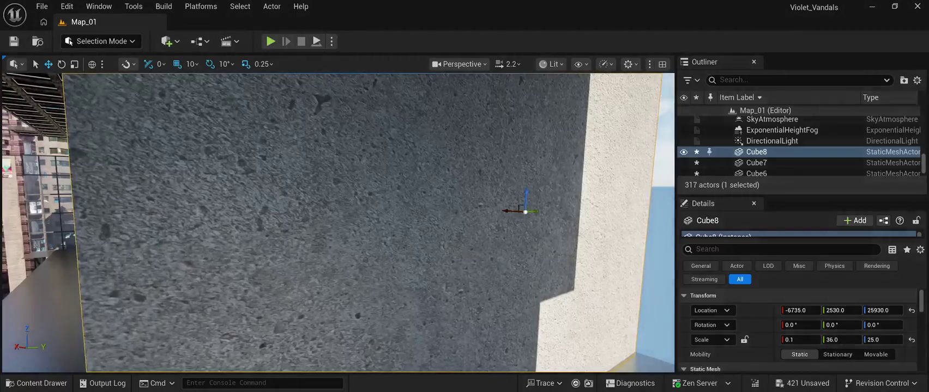
- Fly the camera sideways and down along the wall panel, then start a Play In Editor test of Map_01
{"action": "key", "text": "a"}
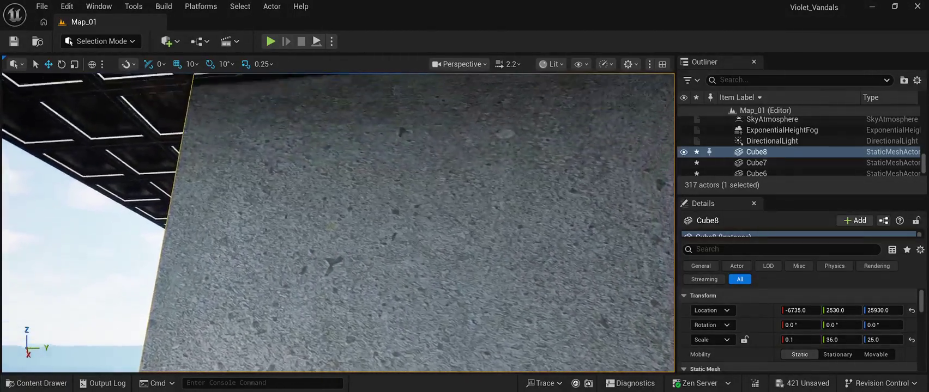
{"action": "key", "text": "q"}
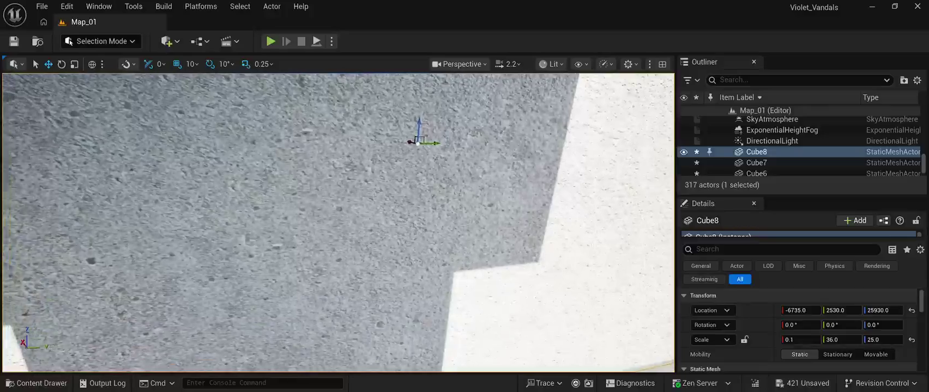
{"action": "key", "text": "alt+p"}
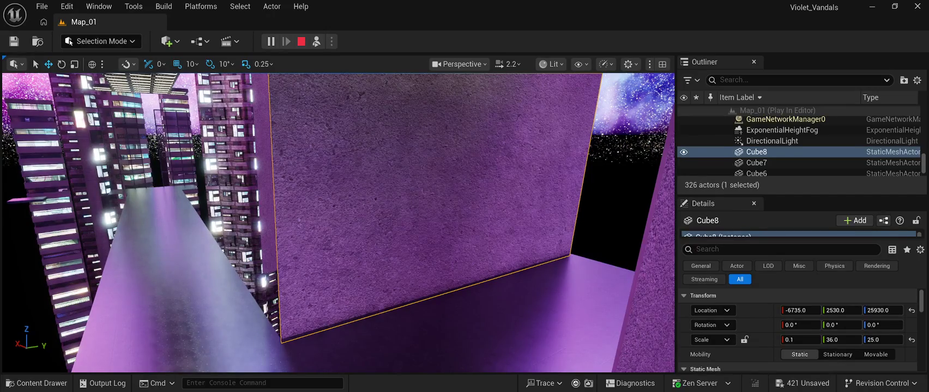
- Stop the test play and focus the view on the Cube8 wall panel
{"action": "key", "text": "Escape"}
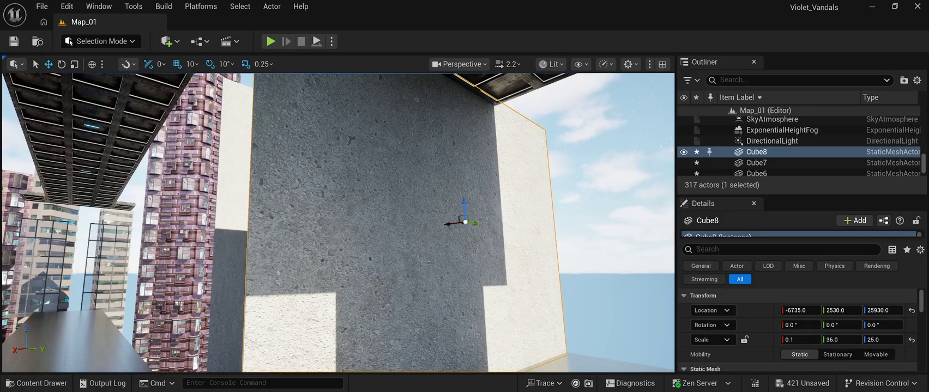
{"action": "key", "text": "f"}
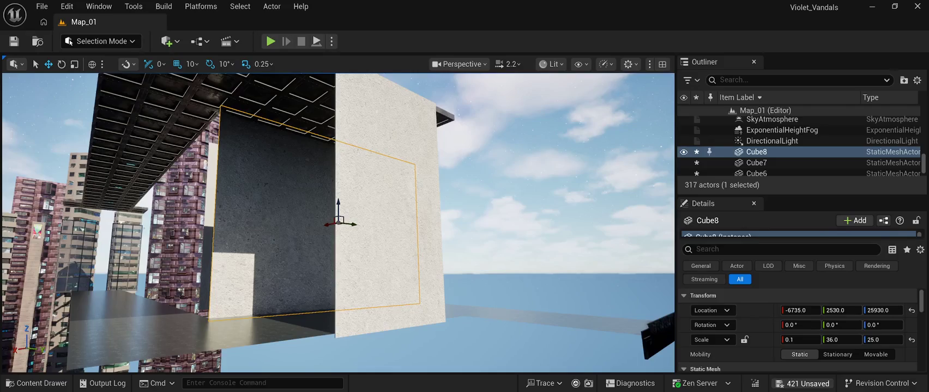
- Save all unsaved changes to Map_01 with Ctrl+S
{"action": "key", "text": "ctrl+s"}
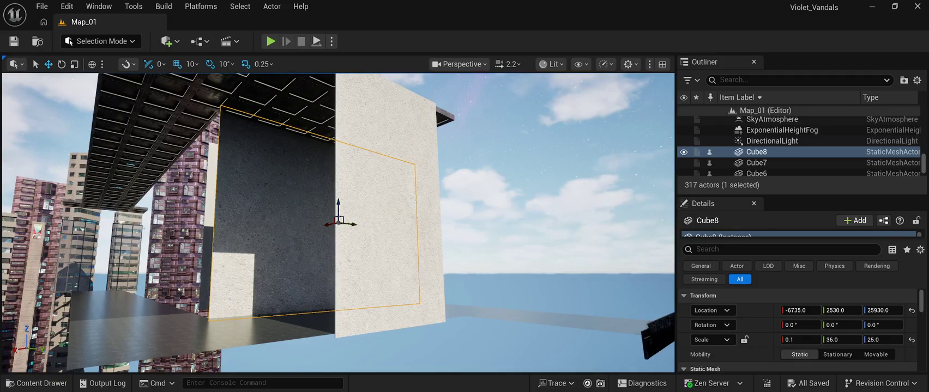
{"action": "left_click", "coordinate": [763, 152]}
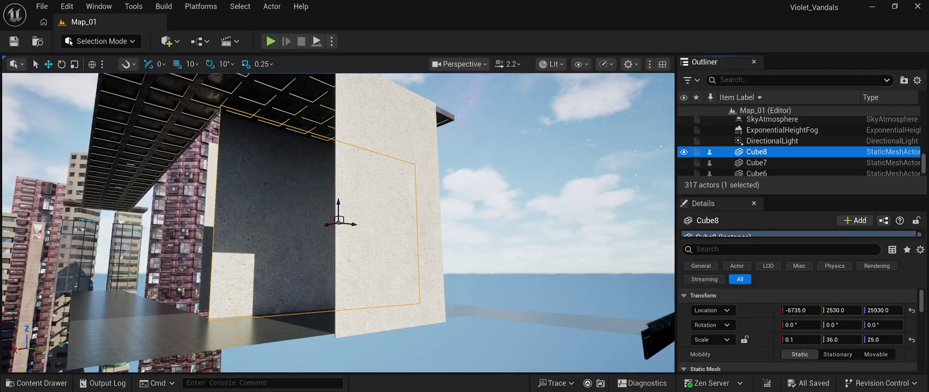
{"action": "key", "text": "F2"}
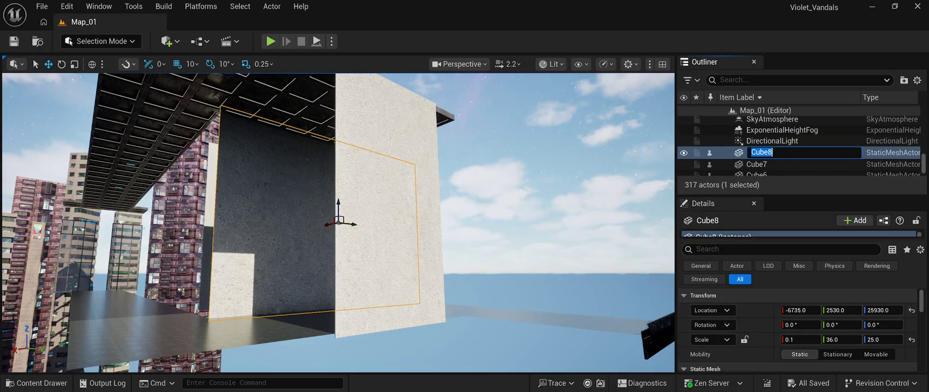
{"action": "key", "text": "Return"}
{"action": "scroll", "coordinate": [799, 305], "scroll_direction": "down", "scroll_amount": 5}
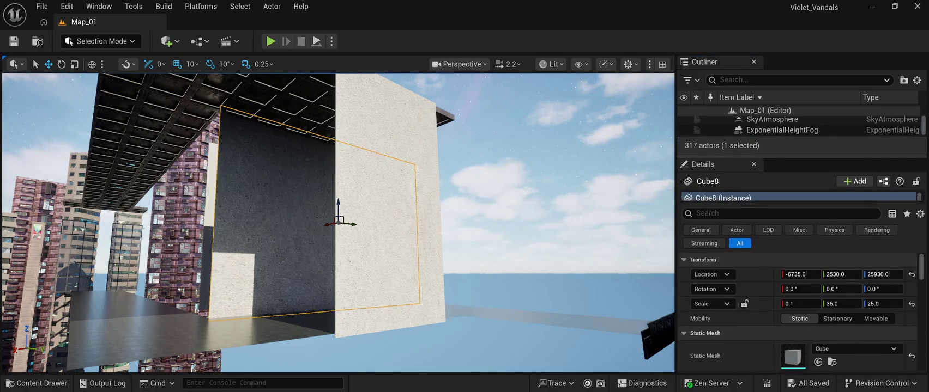
{"action": "scroll", "coordinate": [798, 305], "scroll_direction": "down", "scroll_amount": 1}
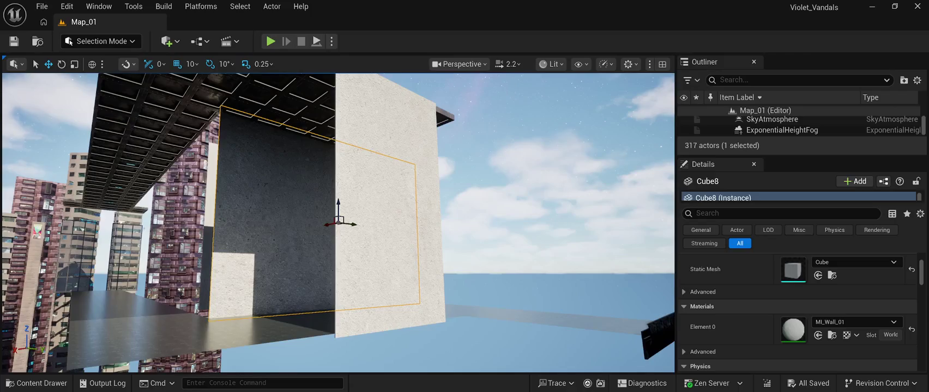
{"action": "key", "text": "ctrl+space"}
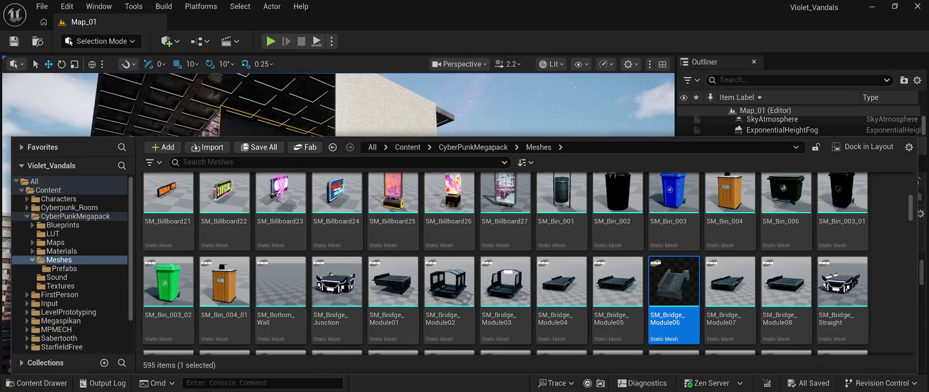
- Dismiss the Content Drawer and look through the BP_Starfield_bgNebula_Free actor's properties in Details
{"action": "left_click", "coordinate": [545, 103]}
{"action": "scroll", "coordinate": [798, 313], "scroll_direction": "down", "scroll_amount": 2}
{"action": "scroll", "coordinate": [799, 313], "scroll_direction": "up", "scroll_amount": 3}
{"action": "scroll", "coordinate": [798, 313], "scroll_direction": "down", "scroll_amount": 5}
{"action": "scroll", "coordinate": [799, 314], "scroll_direction": "up", "scroll_amount": 4}
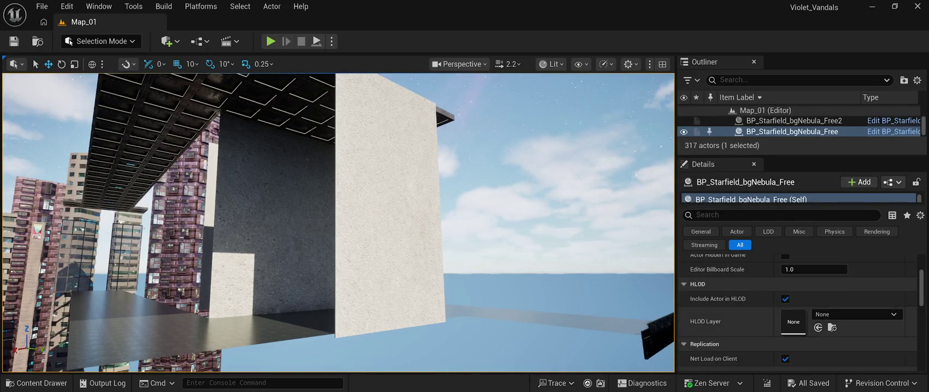
{"action": "scroll", "coordinate": [798, 313], "scroll_direction": "up", "scroll_amount": 3}
{"action": "scroll", "coordinate": [799, 126], "scroll_direction": "up", "scroll_amount": 2}
{"action": "scroll", "coordinate": [798, 127], "scroll_direction": "up", "scroll_amount": 3}
- Reselect Cube8 and review its 0.1 × 36 × 25 scale and MI_Wall_01 material in Details
{"action": "left_click", "coordinate": [756, 126]}
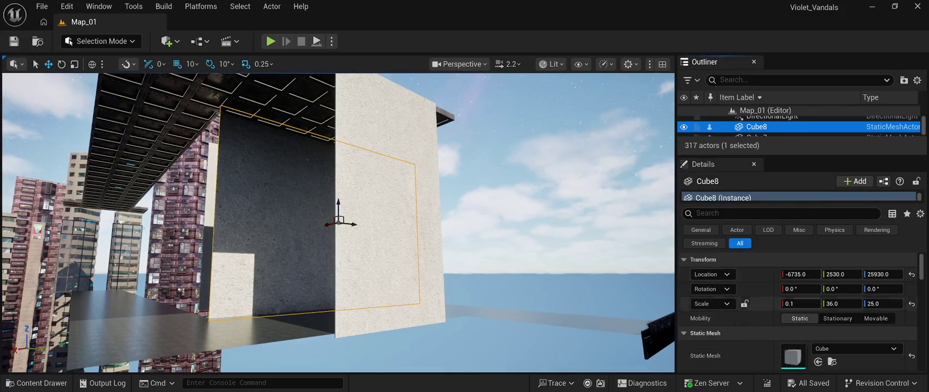
{"action": "scroll", "coordinate": [799, 313], "scroll_direction": "down", "scroll_amount": 3}
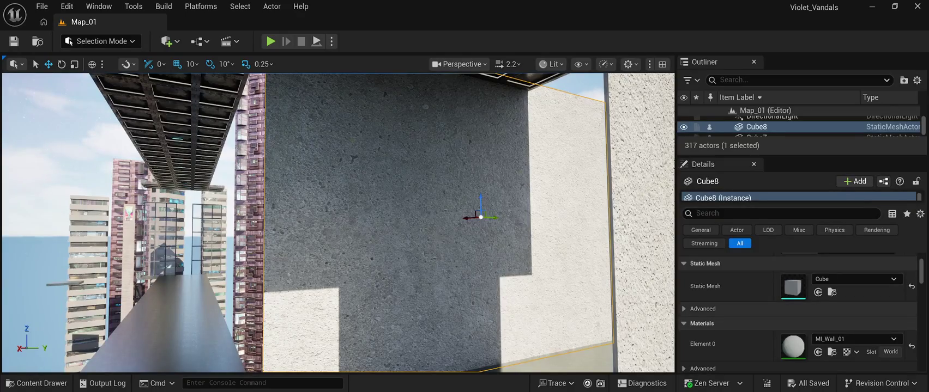
{"action": "scroll", "coordinate": [799, 305], "scroll_direction": "up", "scroll_amount": 3}
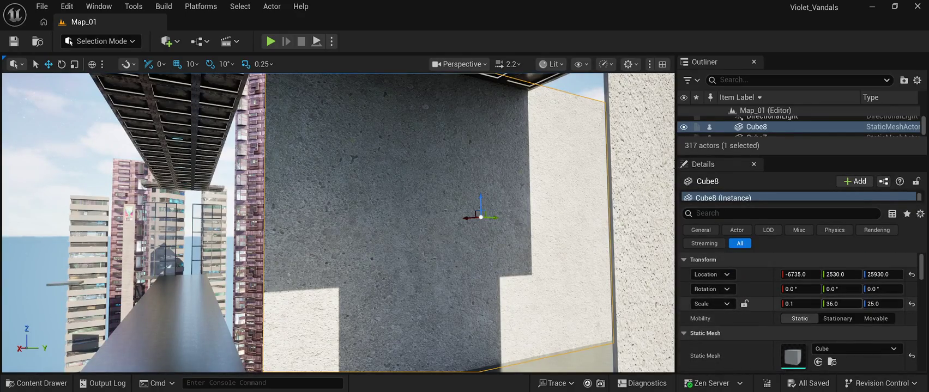
- Reset Cube8's scale to 1, 1, 1, drag it thinner along X, and frame it up close
{"action": "left_click", "coordinate": [911, 304]}
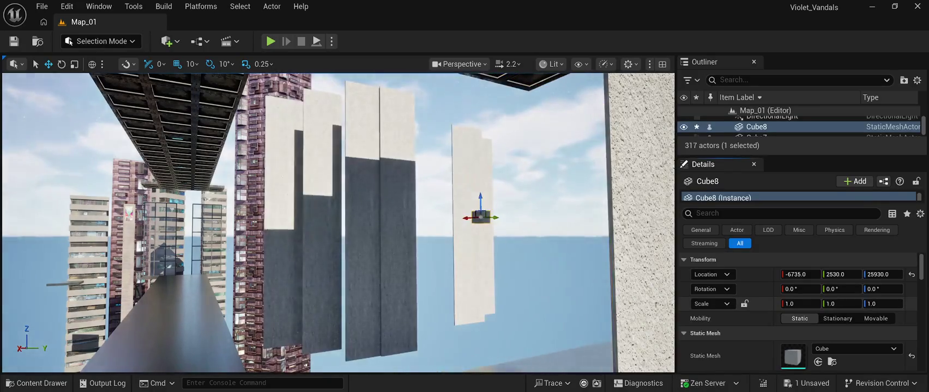
{"action": "mouse_move", "coordinate": [480, 200]}
{"action": "left_mouse_down"}
{"action": "mouse_move", "coordinate": [436, 251]}
{"action": "mouse_move", "coordinate": [392, 248]}
{"action": "mouse_move", "coordinate": [371, 232]}
{"action": "left_mouse_up"}
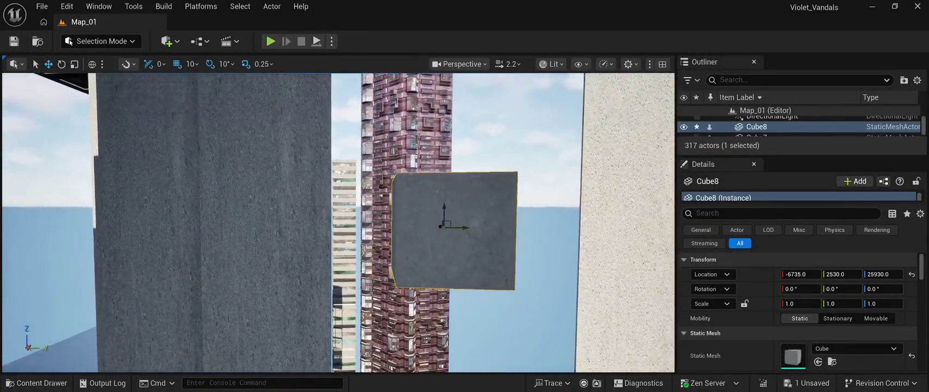
{"action": "mouse_move", "coordinate": [800, 303]}
{"action": "left_mouse_down"}
{"action": "mouse_move", "coordinate": [850, 304]}
{"action": "mouse_move", "coordinate": [787, 303]}
{"action": "left_mouse_up"}
{"action": "mouse_move", "coordinate": [381, 240]}
{"action": "left_mouse_down"}
{"action": "mouse_move", "coordinate": [370, 234]}
{"action": "mouse_move", "coordinate": [378, 267]}
{"action": "left_mouse_up"}
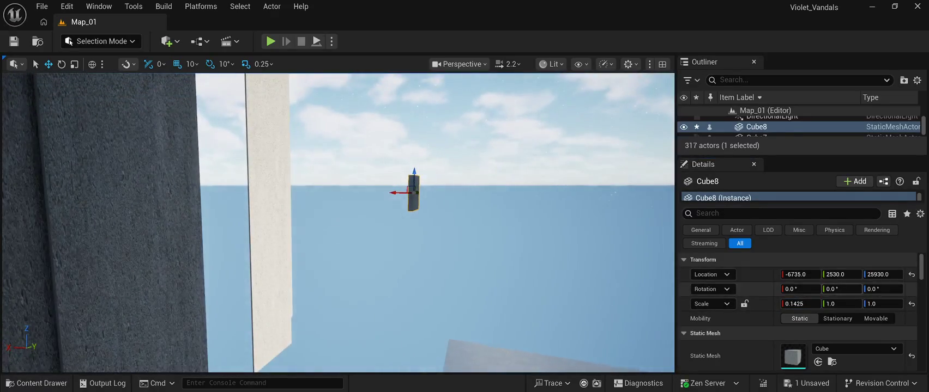
{"action": "left_click_drag", "start_coordinate": [788, 303], "coordinate": [783, 304]}
{"action": "left_click_drag", "start_coordinate": [379, 267], "coordinate": [398, 260]}
{"action": "key", "text": "f"}
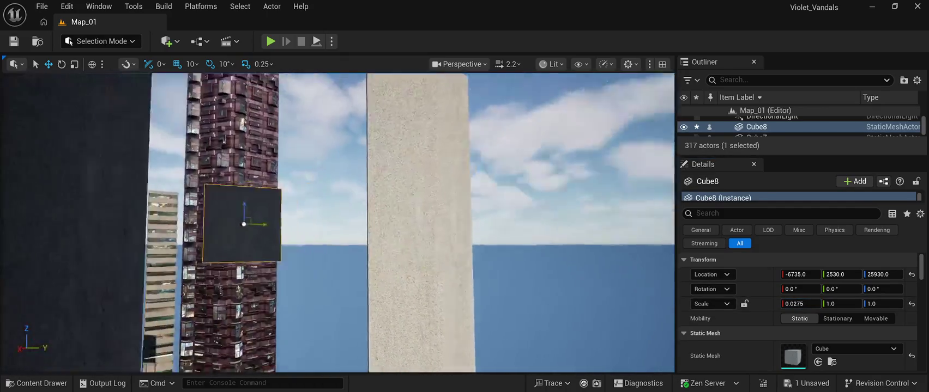
- Set Cube8's Scale X to exactly 0.03, then widen it slightly along Y
{"action": "left_click", "coordinate": [795, 303]}
{"action": "type", "text": "0.03"}
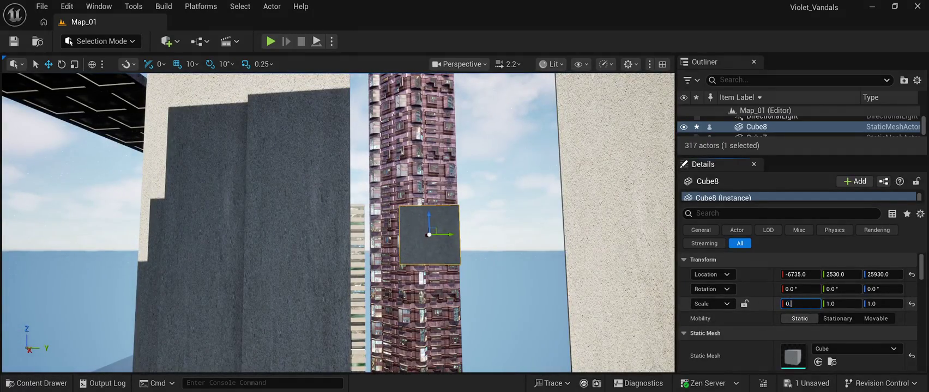
{"action": "key", "text": "Return"}
{"action": "scroll", "coordinate": [338, 224], "scroll_direction": "up", "scroll_amount": 3}
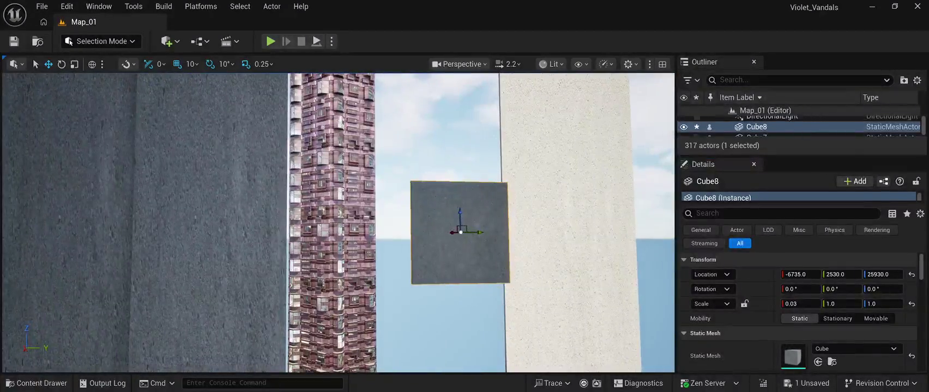
{"action": "mouse_move", "coordinate": [842, 304]}
{"action": "left_mouse_down"}
{"action": "mouse_move", "coordinate": [859, 304]}
{"action": "mouse_move", "coordinate": [848, 304]}
{"action": "left_mouse_up"}
- Set Cube8 to Scale Y 1.1075 and lower it along Z until it rests on the floor
{"action": "left_click_drag", "start_coordinate": [338, 223], "coordinate": [319, 193]}
{"action": "left_click_drag", "start_coordinate": [446, 156], "coordinate": [425, 329]}
{"action": "scroll", "coordinate": [434, 232], "scroll_direction": "down", "scroll_amount": 2}
{"action": "left_click_drag", "start_coordinate": [338, 223], "coordinate": [327, 207]}
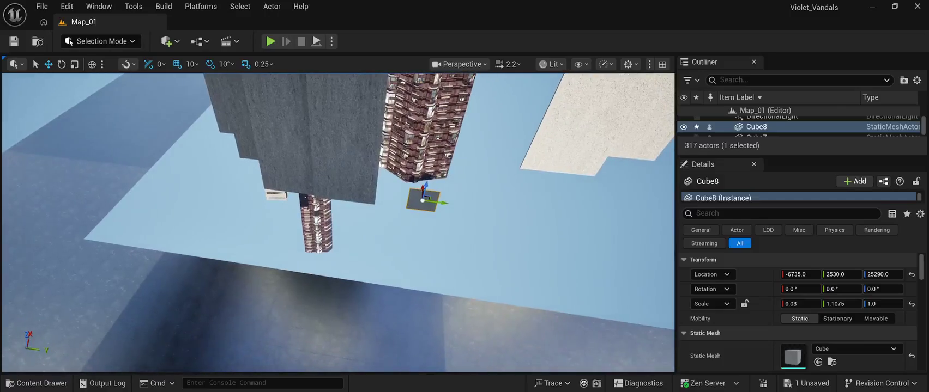
{"action": "left_click", "coordinate": [424, 202]}
{"action": "left_click", "coordinate": [423, 201]}
{"action": "left_click_drag", "start_coordinate": [424, 188], "coordinate": [425, 279]}
{"action": "mouse_move", "coordinate": [338, 229]}
{"action": "left_mouse_down"}
{"action": "mouse_move", "coordinate": [359, 197]}
{"action": "mouse_move", "coordinate": [354, 207]}
{"action": "left_mouse_up"}
- Restore floor piece SM_Floor_104's Y scale to 1 after an accidental stretch, then reselect Cube8
{"action": "left_click", "coordinate": [376, 289]}
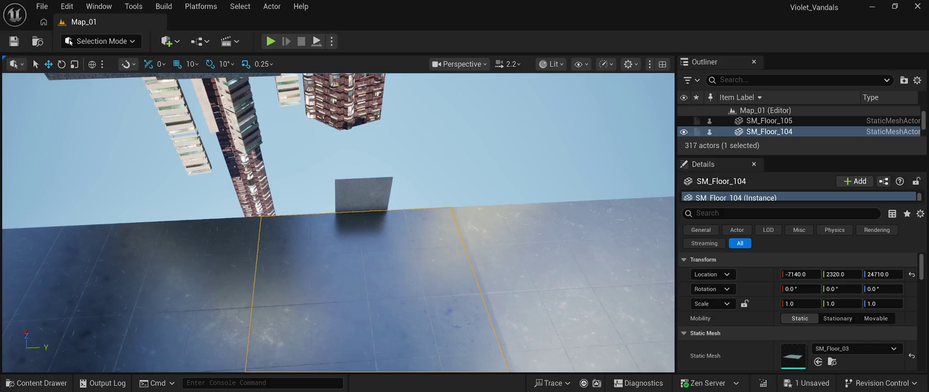
{"action": "left_click_drag", "start_coordinate": [839, 304], "coordinate": [864, 304]}
{"action": "type", "text": "1"}
{"action": "key", "text": "Tab"}
{"action": "left_click", "coordinate": [363, 195]}
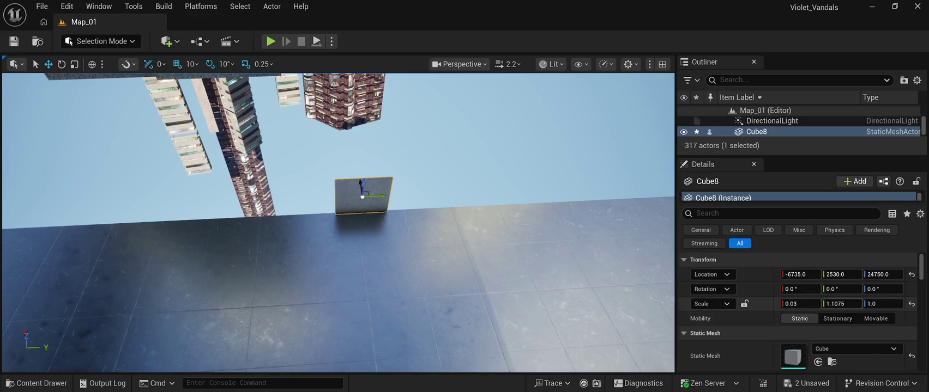
- Widen Cube8 along Y and check its alignment against floor piece SM_Floor_104
{"action": "left_click_drag", "start_coordinate": [842, 304], "coordinate": [887, 303]}
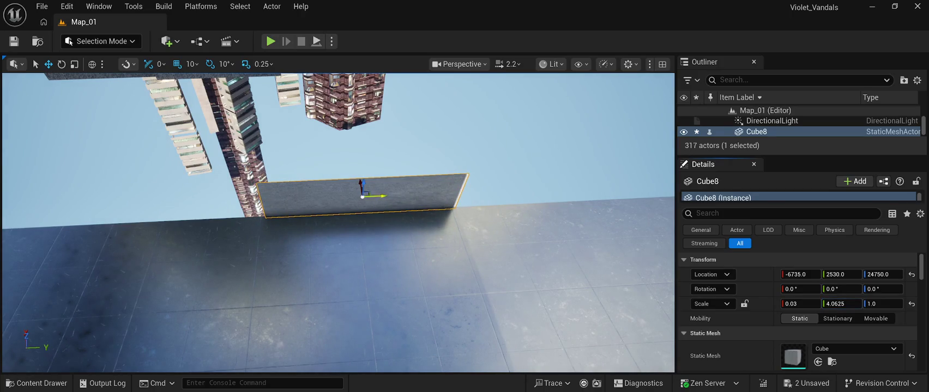
{"action": "left_click_drag", "start_coordinate": [376, 196], "coordinate": [370, 195]}
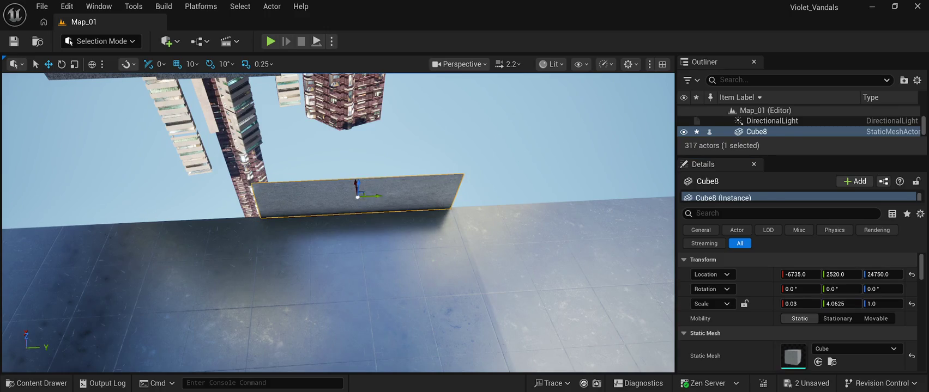
{"action": "left_click", "coordinate": [355, 284]}
{"action": "left_click", "coordinate": [354, 190]}
{"action": "scroll", "coordinate": [338, 218], "scroll_direction": "up", "scroll_amount": 5}
{"action": "scroll", "coordinate": [338, 218], "scroll_direction": "down", "scroll_amount": 5}
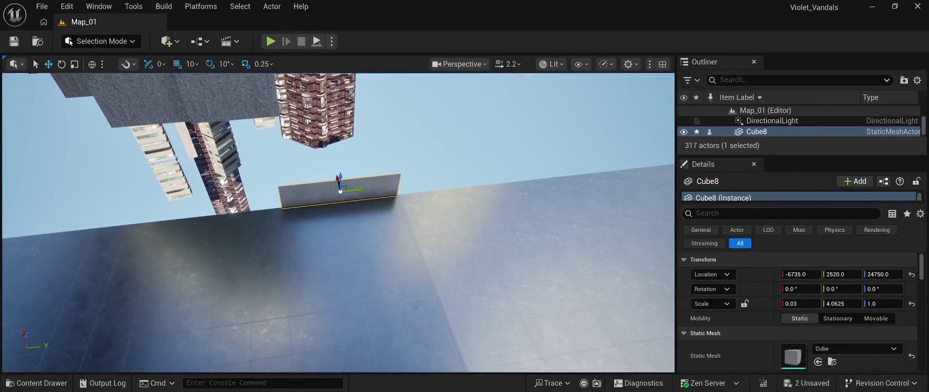
{"action": "left_click", "coordinate": [354, 256]}
{"action": "left_click", "coordinate": [339, 194]}
{"action": "left_click", "coordinate": [354, 256]}
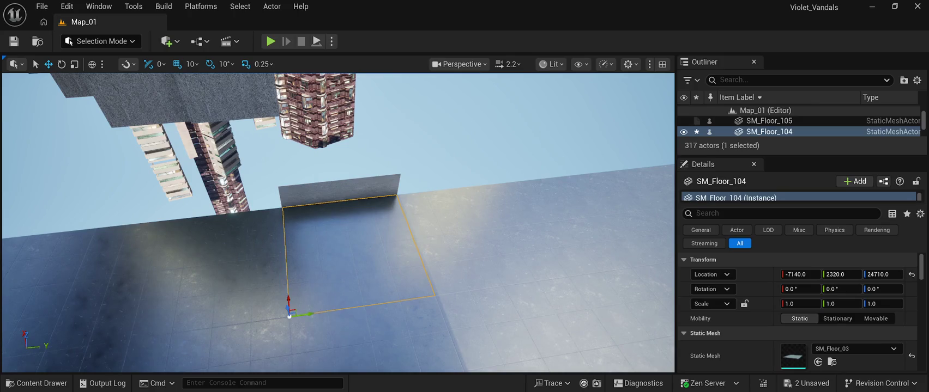
{"action": "left_click", "coordinate": [339, 194]}
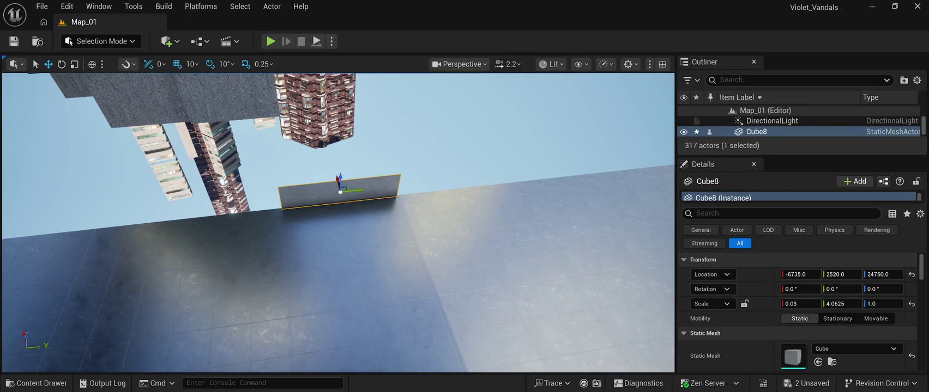
{"action": "mouse_move", "coordinate": [338, 218]}
{"action": "left_mouse_down"}
{"action": "mouse_move", "coordinate": [327, 207]}
{"action": "mouse_move", "coordinate": [349, 197]}
{"action": "mouse_move", "coordinate": [344, 212]}
{"action": "mouse_move", "coordinate": [354, 218]}
{"action": "left_mouse_up"}
- Set Cube8's Scale Y to exactly 4.0 in Details
{"action": "left_click", "coordinate": [841, 304]}
{"action": "type", "text": "4.0"}
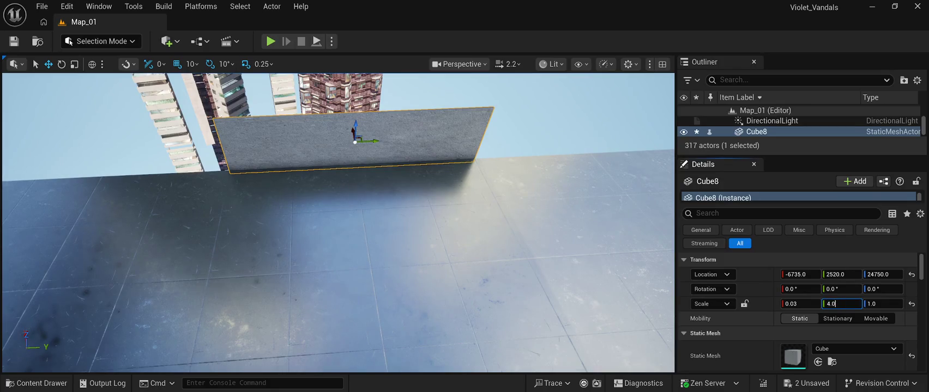
{"action": "key", "text": "Return"}
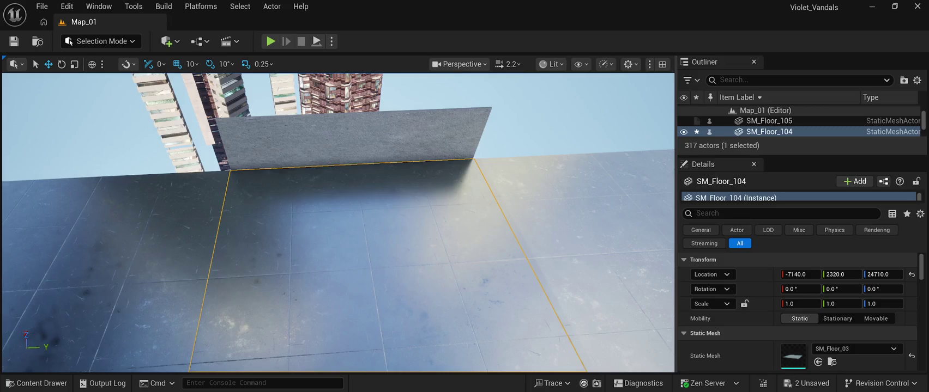
{"action": "scroll", "coordinate": [338, 223], "scroll_direction": "up", "scroll_amount": 5}
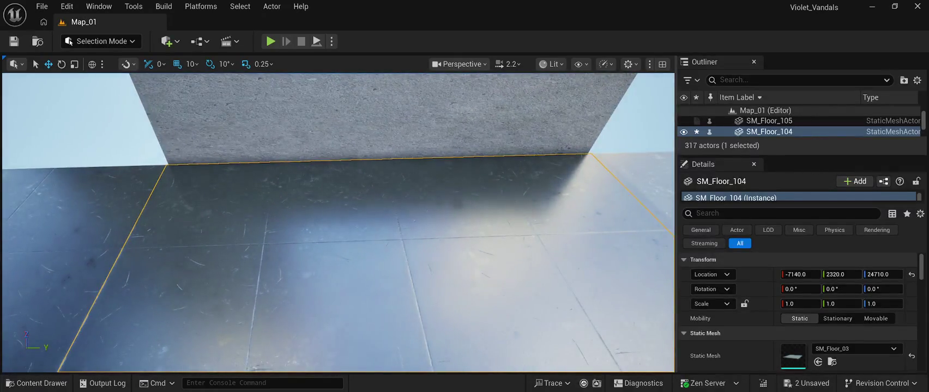
{"action": "left_click", "coordinate": [382, 117]}
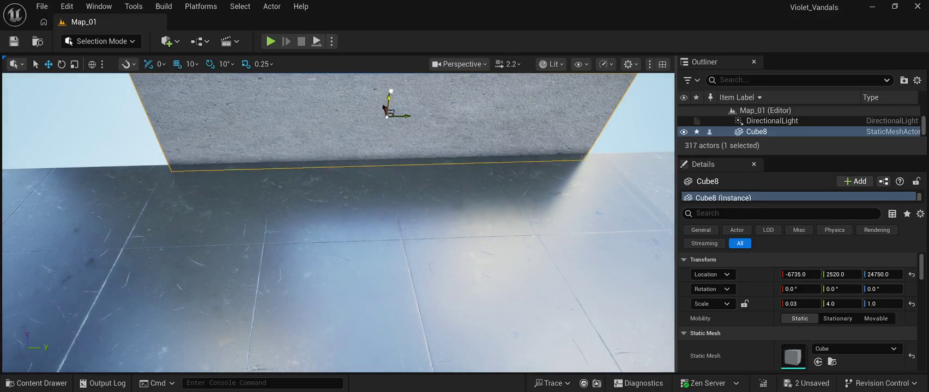
- Move Cube8 along X to -6745 and inspect it against the floor slab from a closer view
{"action": "left_click_drag", "start_coordinate": [338, 218], "coordinate": [359, 273]}
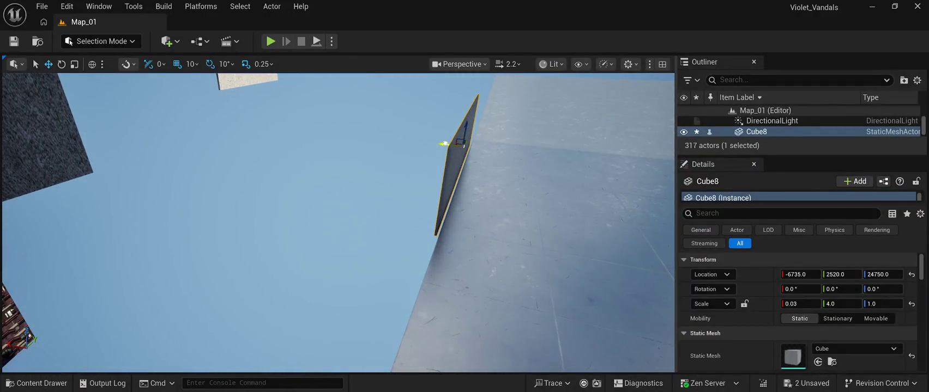
{"action": "left_click_drag", "start_coordinate": [464, 145], "coordinate": [470, 146]}
{"action": "key", "text": "f"}
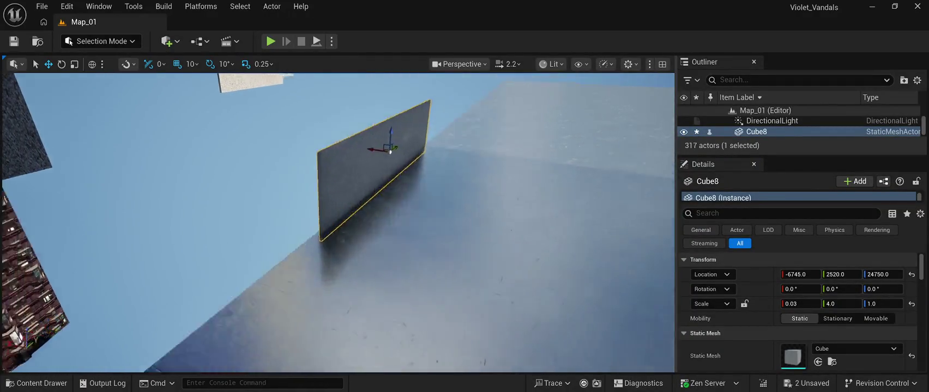
{"action": "left_click", "coordinate": [383, 234]}
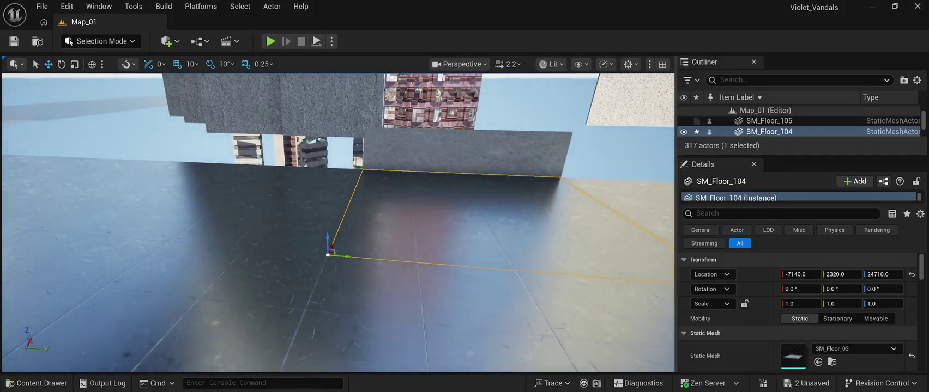
{"action": "key", "text": "w"}
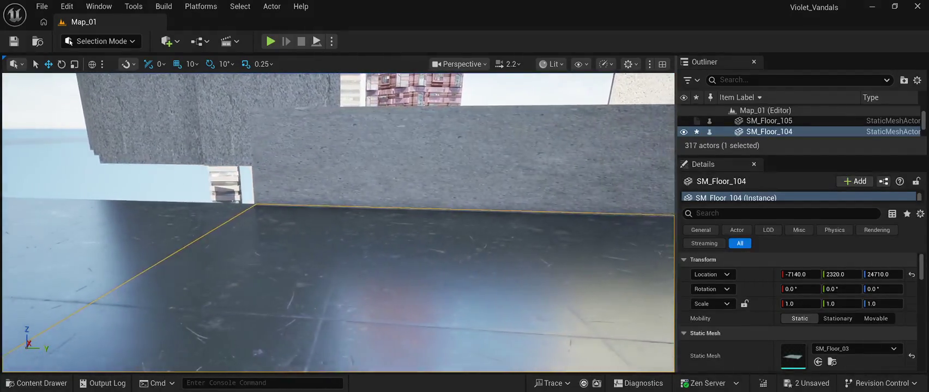
{"action": "key", "text": "w"}
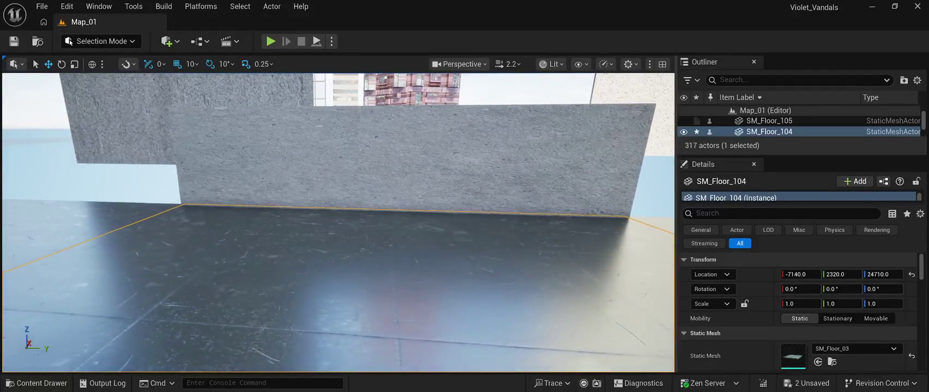
{"action": "key", "text": "s"}
{"action": "left_click", "coordinate": [370, 201]}
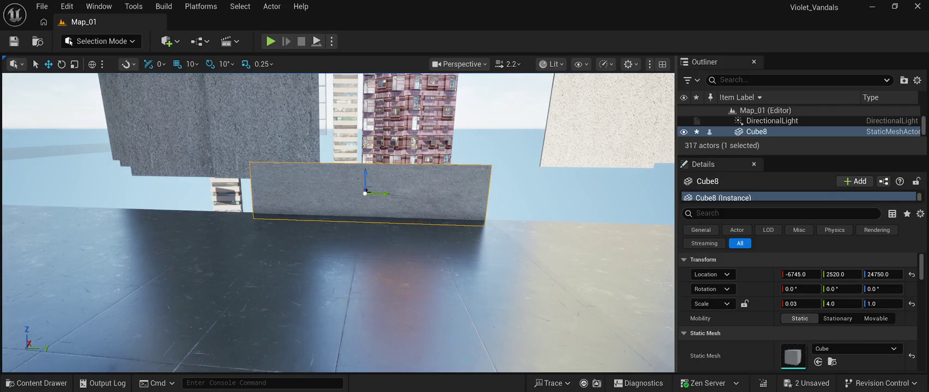
- Try Cube8 Scale Z values of 8.0 and 4.0, settling on 6.0
{"action": "left_click", "coordinate": [882, 304]}
{"action": "type", "text": "8"}
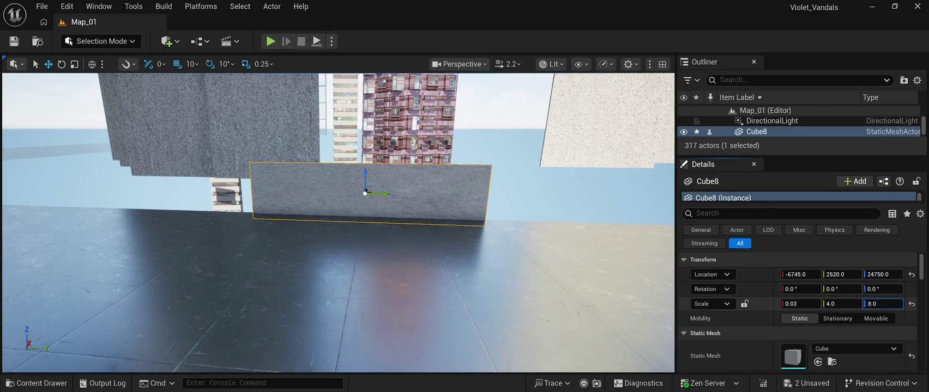
{"action": "key", "text": "Return"}
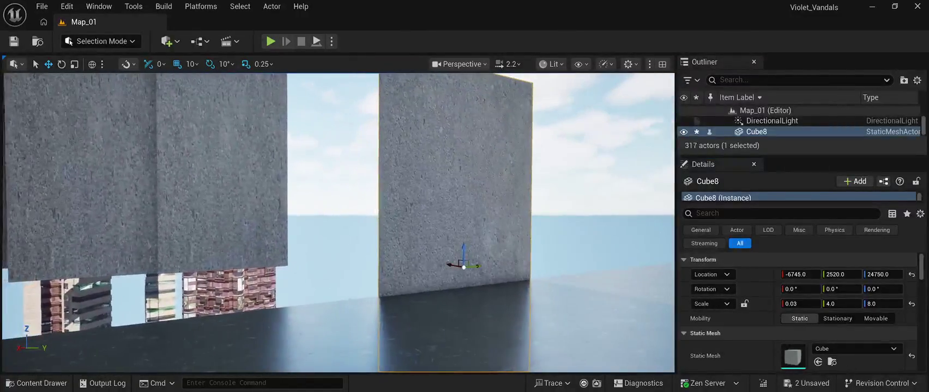
{"action": "left_click", "coordinate": [882, 304]}
{"action": "type", "text": "4"}
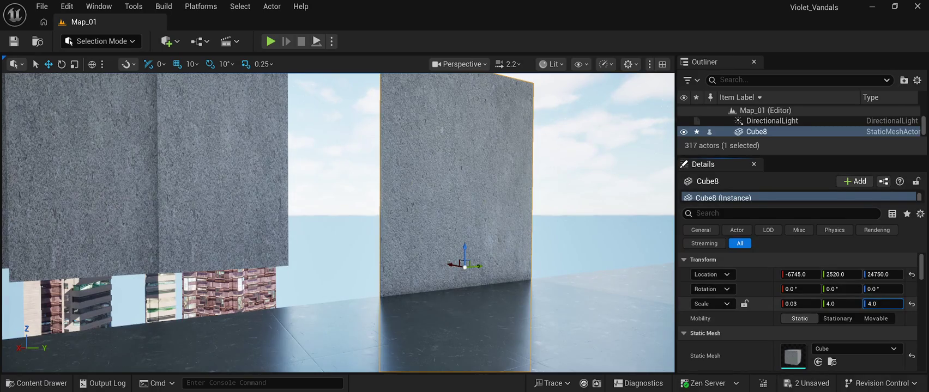
{"action": "key", "text": "Return"}
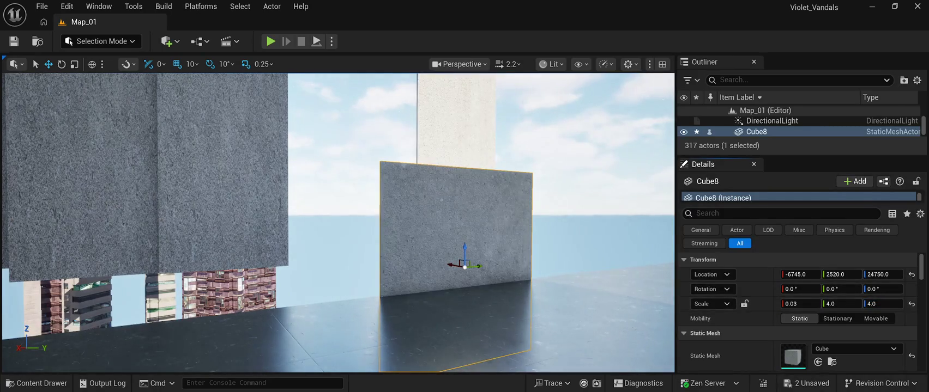
{"action": "left_click", "coordinate": [883, 303]}
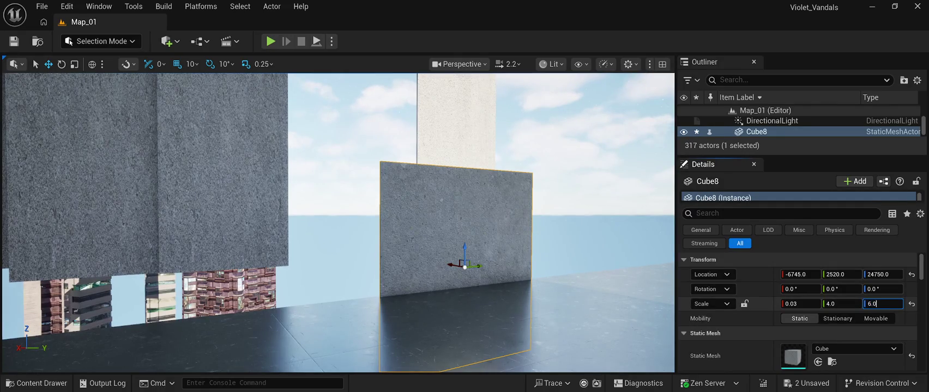
{"action": "key", "text": "Return"}
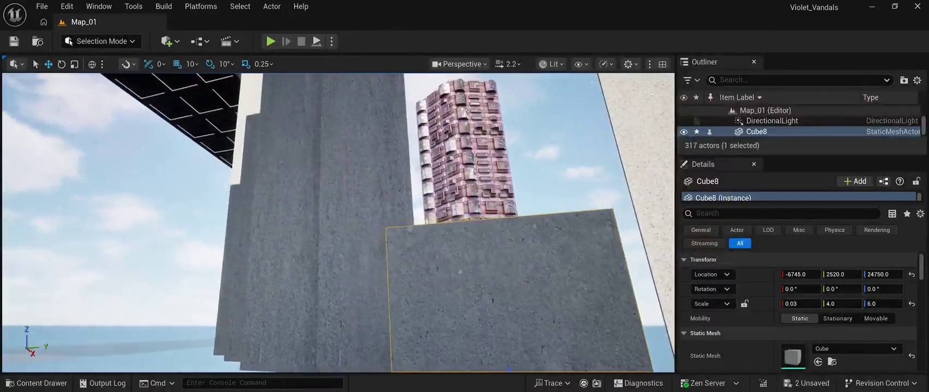
{"action": "left_click_drag", "start_coordinate": [338, 218], "coordinate": [257, 227]}
- Raise Cube8 off the floor to Z 25010
{"action": "left_click_drag", "start_coordinate": [373, 260], "coordinate": [367, 162]}
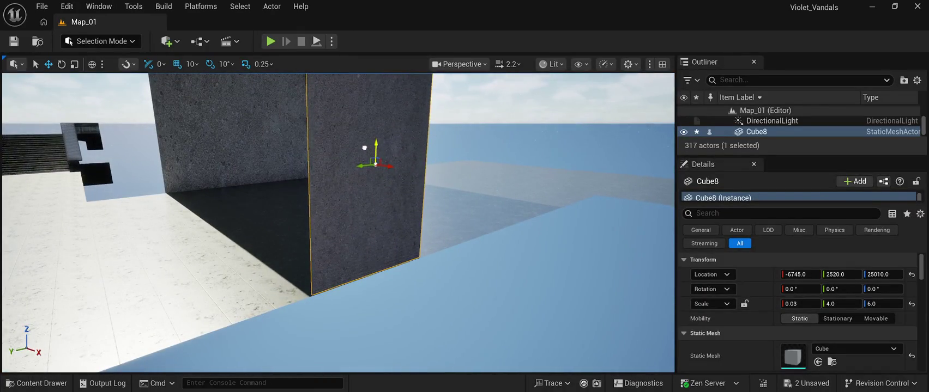
{"action": "mouse_move", "coordinate": [338, 223]}
{"action": "left_mouse_down"}
{"action": "mouse_move", "coordinate": [305, 225]}
{"action": "mouse_move", "coordinate": [338, 218]}
{"action": "mouse_move", "coordinate": [338, 196]}
{"action": "left_mouse_up"}
{"action": "left_click_drag", "start_coordinate": [338, 224], "coordinate": [333, 239]}
{"action": "left_click_drag", "start_coordinate": [399, 142], "coordinate": [399, 138]}
{"action": "mouse_move", "coordinate": [338, 223]}
{"action": "left_mouse_down"}
{"action": "mouse_move", "coordinate": [218, 221]}
{"action": "mouse_move", "coordinate": [196, 186]}
{"action": "left_mouse_up"}
{"action": "key", "text": "f"}
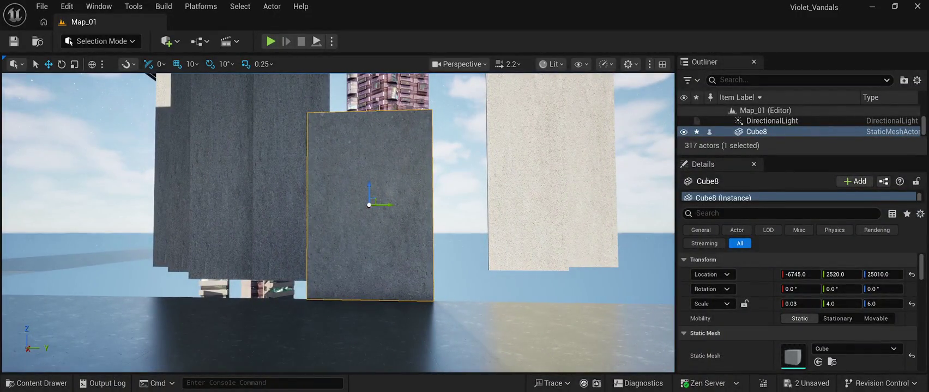
- Duplicate the panel upward into Cube9 and Cube10, stacking each above the previous one
{"action": "left_click_drag", "start_coordinate": [369, 188], "coordinate": [368, 77]}
{"action": "left_click_drag", "start_coordinate": [338, 218], "coordinate": [334, 256]}
{"action": "mouse_move", "coordinate": [355, 233]}
{"action": "left_mouse_down"}
{"action": "mouse_move", "coordinate": [349, 109]}
{"action": "mouse_move", "coordinate": [349, 139]}
{"action": "left_mouse_up"}
{"action": "mouse_move", "coordinate": [368, 279]}
{"action": "left_mouse_down", "text": "alt"}
{"action": "mouse_move", "coordinate": [376, 180]}
{"action": "mouse_move", "coordinate": [363, 186]}
{"action": "mouse_move", "coordinate": [408, 200]}
{"action": "left_mouse_up", "text": "alt"}
- Duplicate Cube10 as Cube11 and raise it to Z 26800 on top of the column
{"action": "key", "text": "ctrl+d"}
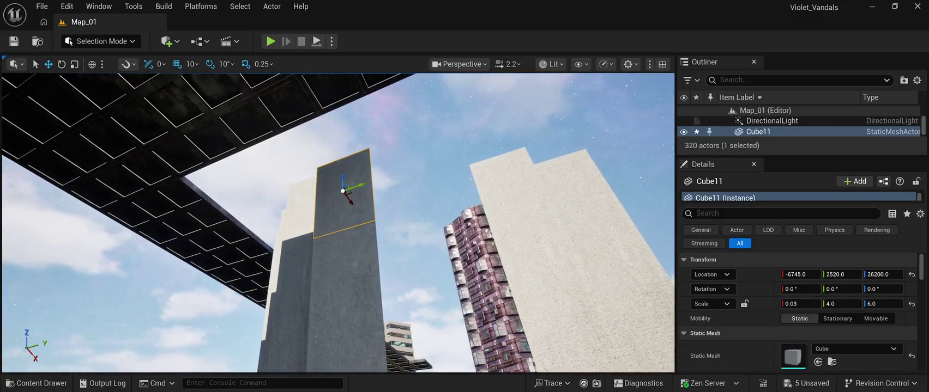
{"action": "mouse_move", "coordinate": [342, 181]}
{"action": "left_mouse_down"}
{"action": "mouse_move", "coordinate": [342, 114]}
{"action": "mouse_move", "coordinate": [320, 277]}
{"action": "mouse_move", "coordinate": [390, 281]}
{"action": "mouse_move", "coordinate": [414, 293]}
{"action": "left_mouse_up"}
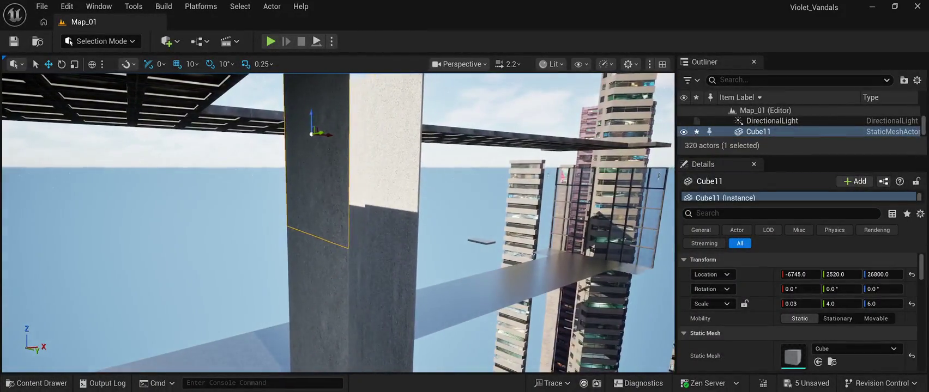
{"action": "left_click", "coordinate": [164, 164]}
{"action": "mouse_move", "coordinate": [163, 163]}
{"action": "left_mouse_down"}
{"action": "mouse_move", "coordinate": [180, 172]}
{"action": "mouse_move", "coordinate": [191, 125]}
{"action": "left_mouse_up"}
- Select the three lower stacked panels and shift them slightly along Y
{"action": "left_click", "coordinate": [349, 327]}
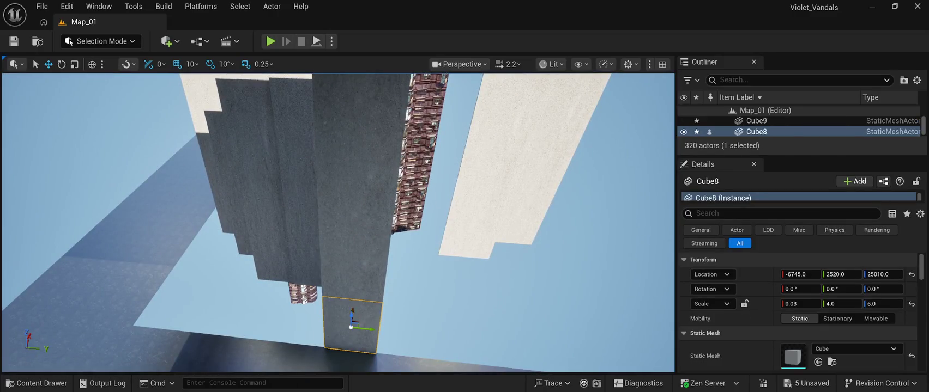
{"action": "left_click", "coordinate": [349, 264], "text": "ctrl"}
{"action": "left_click", "coordinate": [357, 183], "text": "ctrl"}
{"action": "left_click_drag", "start_coordinate": [374, 183], "coordinate": [376, 183]}
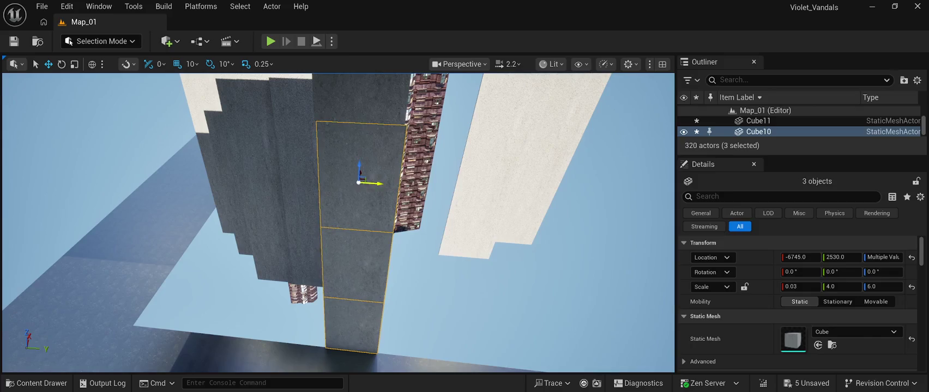
{"action": "left_click_drag", "start_coordinate": [338, 218], "coordinate": [338, 202]}
- Nudge the top panel Cube11 along Y to 2530
{"action": "left_click", "coordinate": [361, 179], "text": "ctrl"}
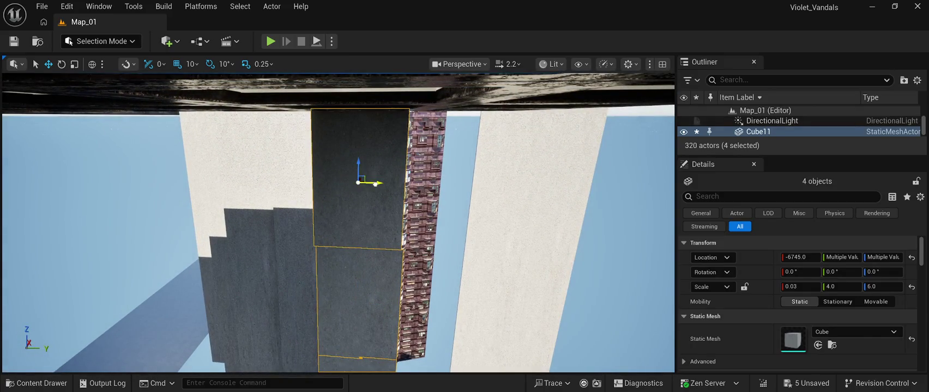
{"action": "left_click", "coordinate": [375, 184]}
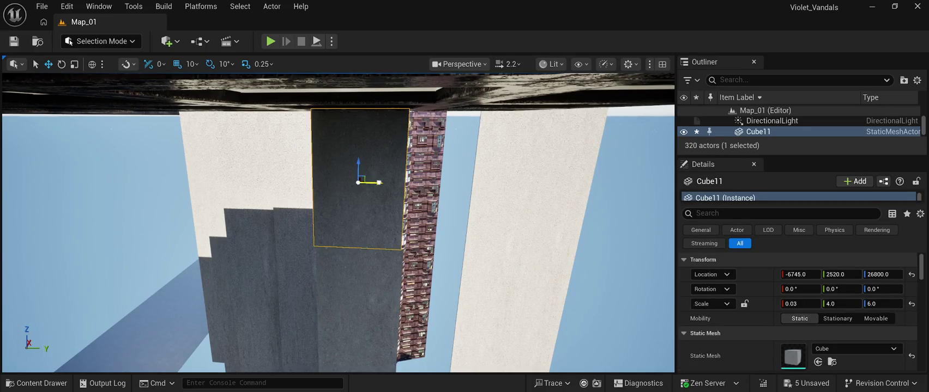
{"action": "left_click_drag", "start_coordinate": [379, 183], "coordinate": [382, 183]}
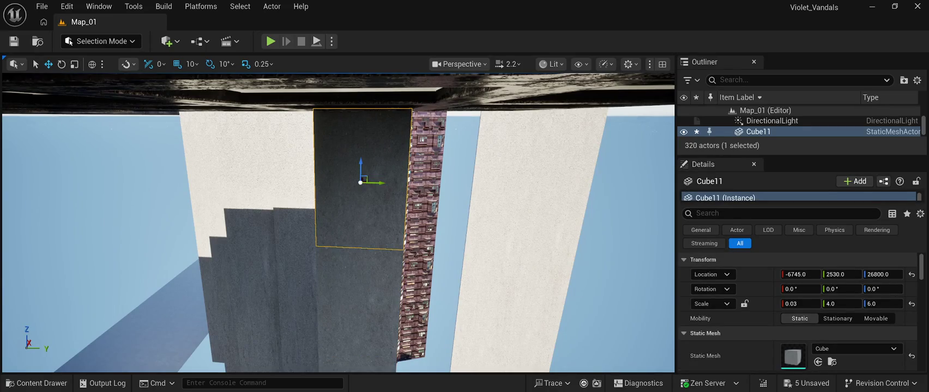
- Frame Cube10 and Cube8 to verify alignment, then select all four stacked panels
{"action": "left_click", "coordinate": [359, 311]}
{"action": "key", "text": "f"}
{"action": "left_click", "coordinate": [349, 346]}
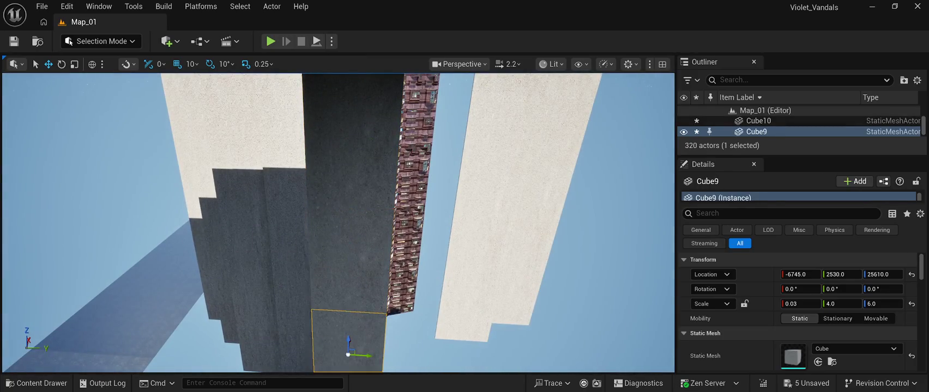
{"action": "key", "text": "f"}
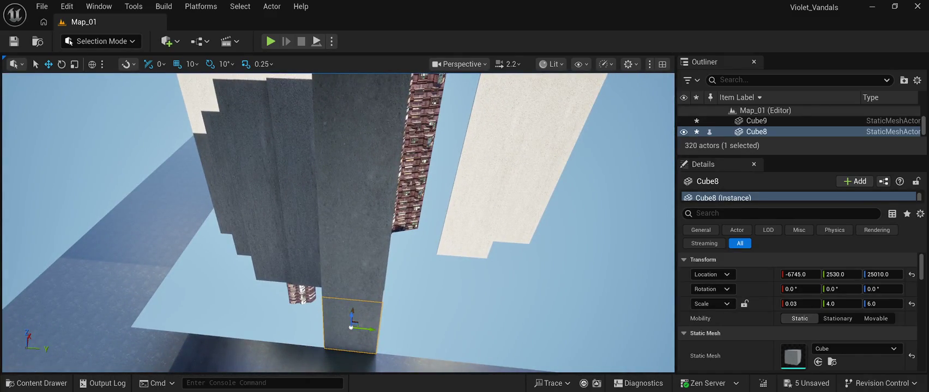
{"action": "left_click", "coordinate": [351, 246], "text": "ctrl"}
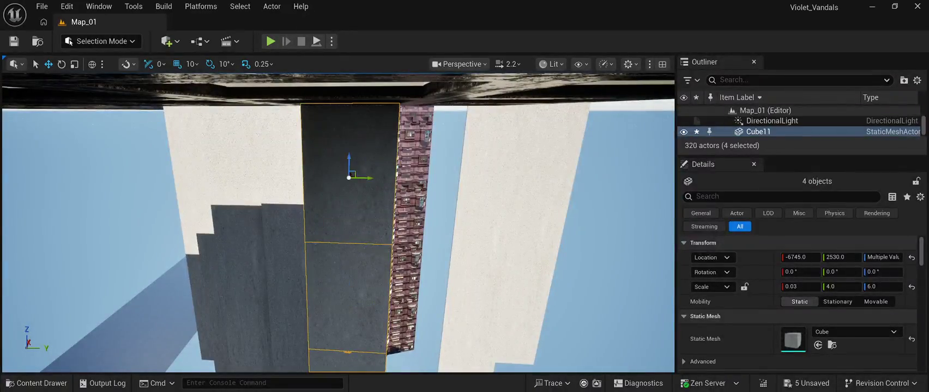
- Copy the four-panel column to Y 2130, 1730 and 1330
{"action": "left_click_drag", "start_coordinate": [369, 178], "coordinate": [276, 179]}
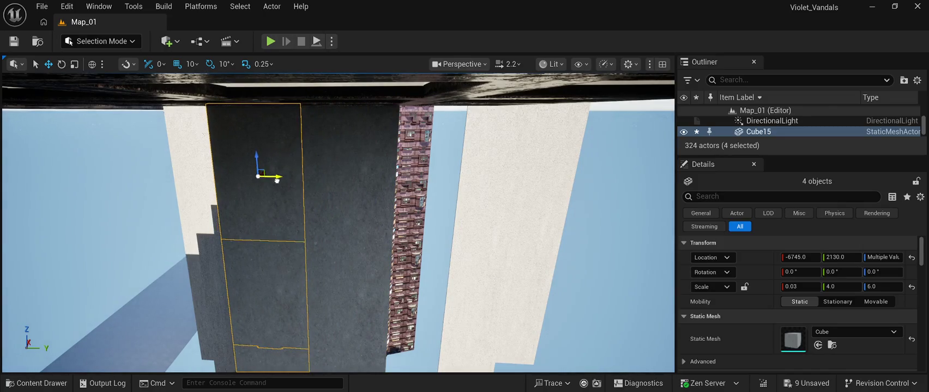
{"action": "key", "text": "f"}
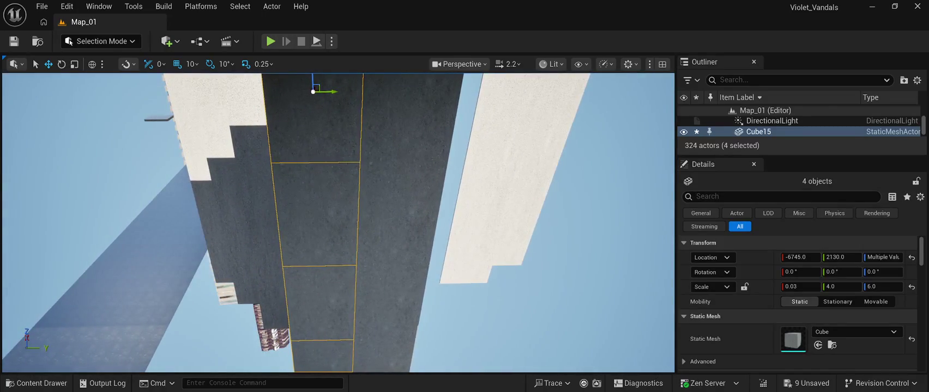
{"action": "key", "text": "ctrl+d"}
{"action": "mouse_move", "coordinate": [337, 105]}
{"action": "left_mouse_down"}
{"action": "mouse_move", "coordinate": [238, 106]}
{"action": "mouse_move", "coordinate": [215, 113]}
{"action": "mouse_move", "coordinate": [224, 125]}
{"action": "left_mouse_up"}
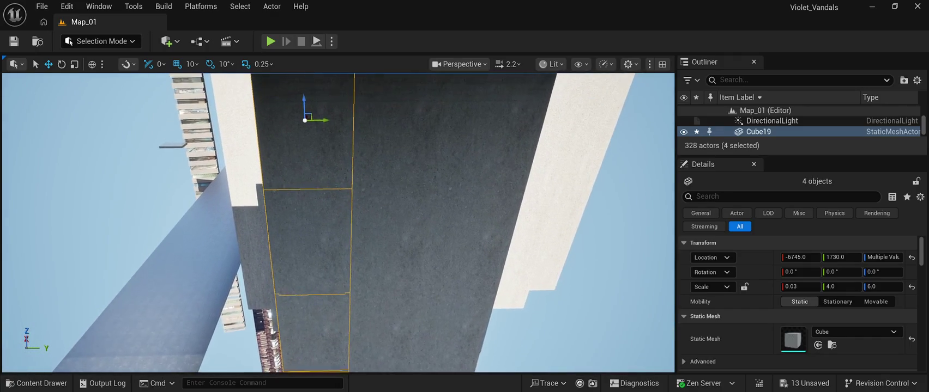
{"action": "mouse_move", "coordinate": [326, 122]}
{"action": "left_mouse_down"}
{"action": "mouse_move", "coordinate": [214, 128]}
{"action": "mouse_move", "coordinate": [228, 131]}
{"action": "left_mouse_up"}
{"action": "scroll", "coordinate": [227, 132], "scroll_direction": "down", "scroll_amount": 5}
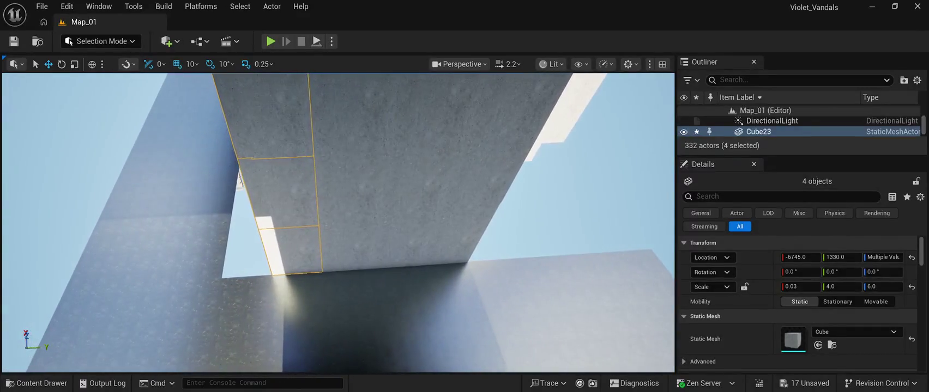
{"action": "left_click", "coordinate": [295, 136]}
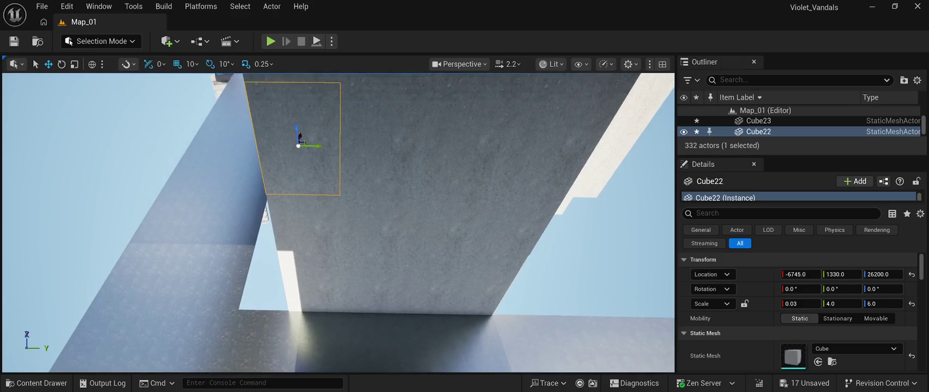
- Raise panels Cube22, Cube23, Cube18 and Cube19 slightly in Z so the stacks line up
{"action": "left_click_drag", "start_coordinate": [298, 135], "coordinate": [299, 135]}
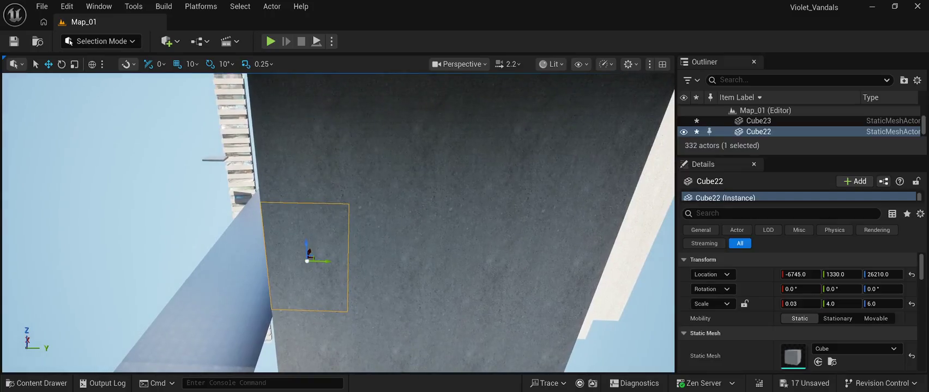
{"action": "left_click", "coordinate": [304, 134]}
{"action": "left_click_drag", "start_coordinate": [302, 122], "coordinate": [304, 120]}
{"action": "scroll", "coordinate": [305, 123], "scroll_direction": "up", "scroll_amount": 2}
{"action": "left_click", "coordinate": [385, 217]}
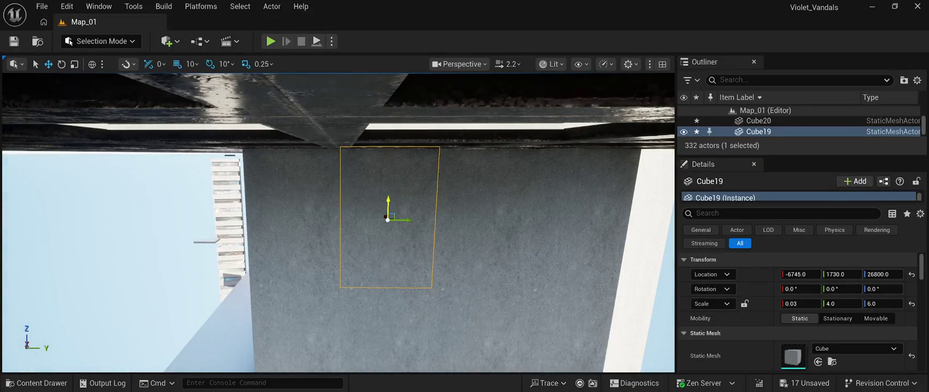
{"action": "left_click", "coordinate": [398, 280]}
{"action": "left_click_drag", "start_coordinate": [392, 275], "coordinate": [393, 272]}
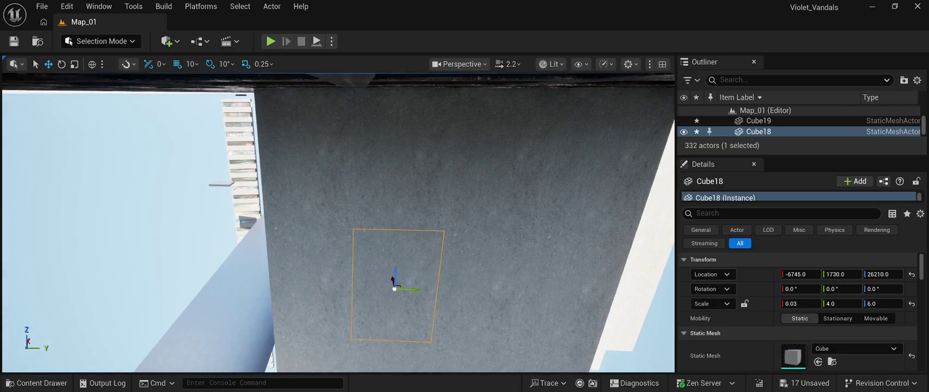
{"action": "left_click", "coordinate": [398, 173]}
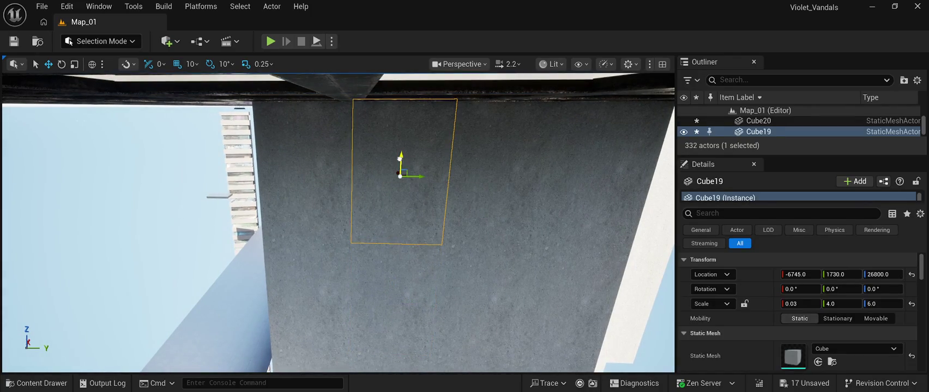
{"action": "left_click_drag", "start_coordinate": [400, 158], "coordinate": [401, 158]}
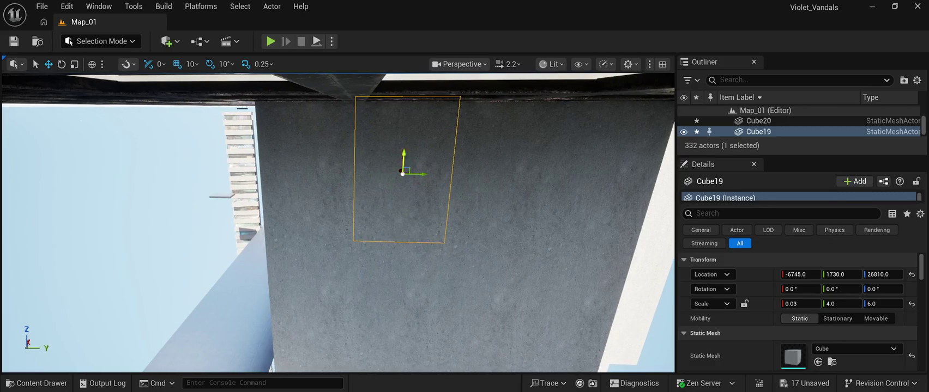
{"action": "left_click", "coordinate": [307, 166]}
{"action": "key", "text": "ctrl+z"}
- Raise Cube15, Cube14, Cube10 and Cube11 by about 10 units, bringing Cube11 to Z 26810
{"action": "left_click", "coordinate": [501, 185]}
{"action": "left_click_drag", "start_coordinate": [504, 161], "coordinate": [505, 161]}
{"action": "left_click", "coordinate": [494, 173]}
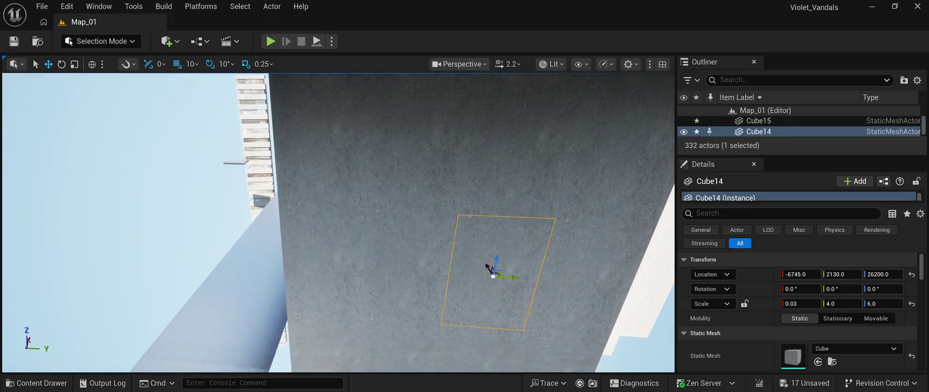
{"action": "left_click_drag", "start_coordinate": [496, 264], "coordinate": [498, 260]}
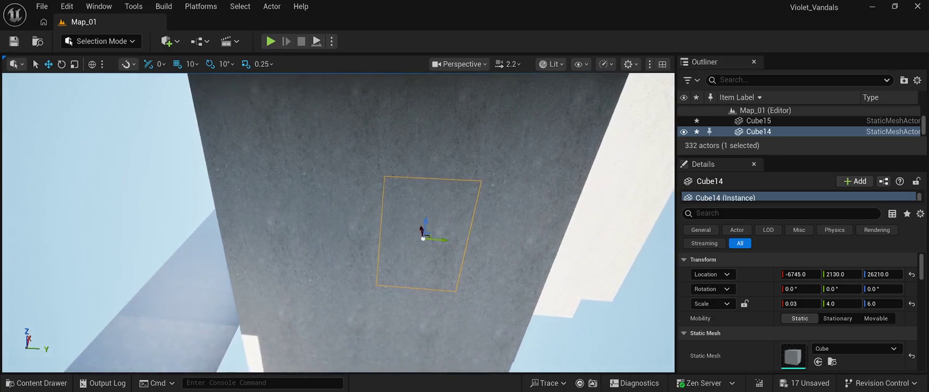
{"action": "left_click", "coordinate": [504, 242]}
{"action": "left_click_drag", "start_coordinate": [510, 233], "coordinate": [512, 230]}
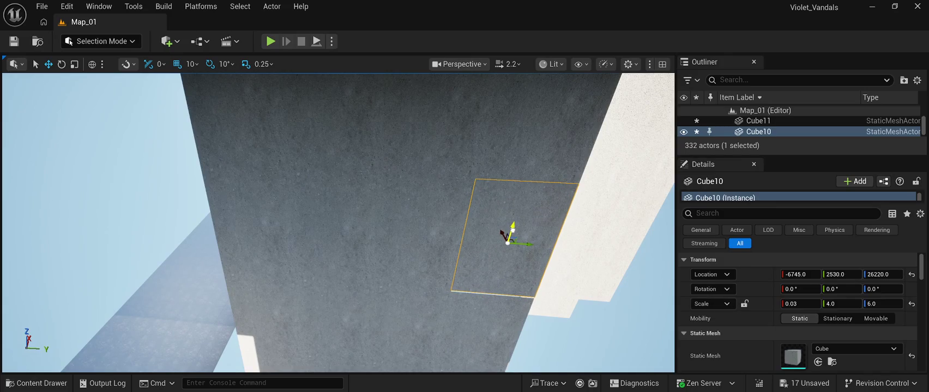
{"action": "scroll", "coordinate": [507, 239], "scroll_direction": "up", "scroll_amount": 5}
{"action": "left_click", "coordinate": [515, 169]}
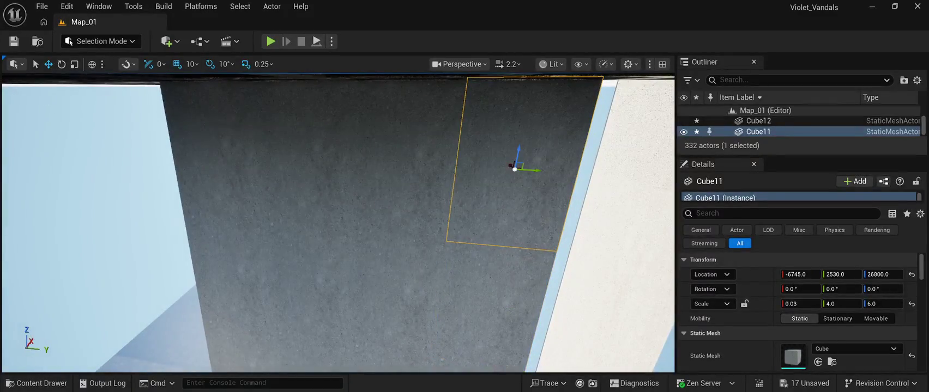
{"action": "left_click_drag", "start_coordinate": [519, 148], "coordinate": [519, 145]}
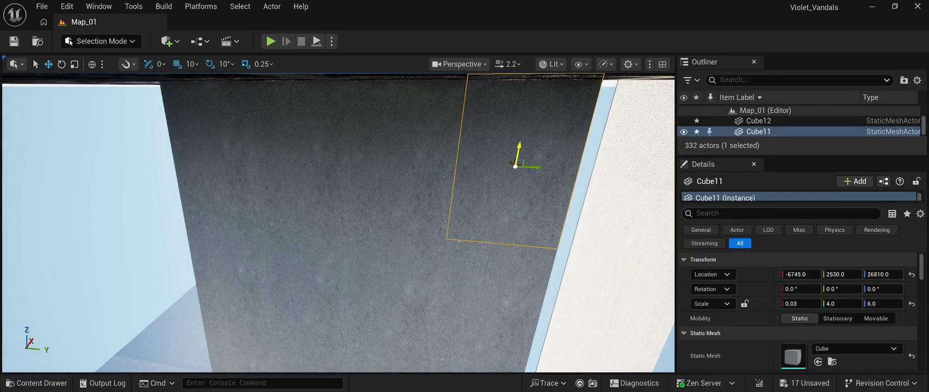
{"action": "key", "text": "Page_Up"}
- Check the heights of panels Cube15, Cube11, Cube19 and Cube14
{"action": "left_click", "coordinate": [406, 175]}
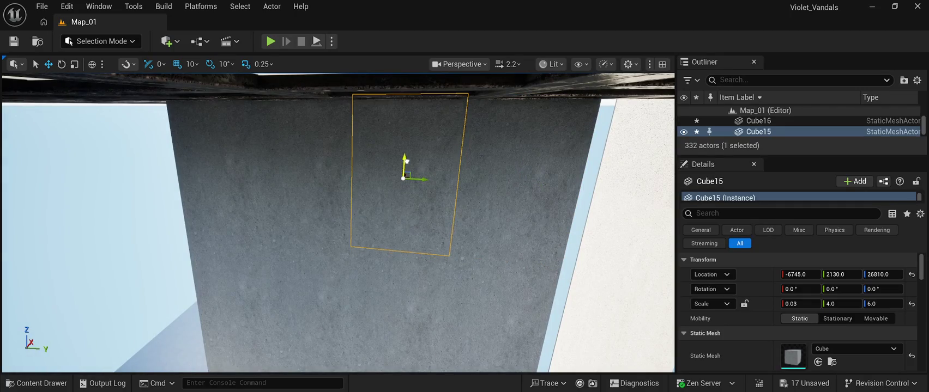
{"action": "left_click", "coordinate": [513, 180]}
{"action": "left_click", "coordinate": [406, 174]}
{"action": "left_click", "coordinate": [305, 172]}
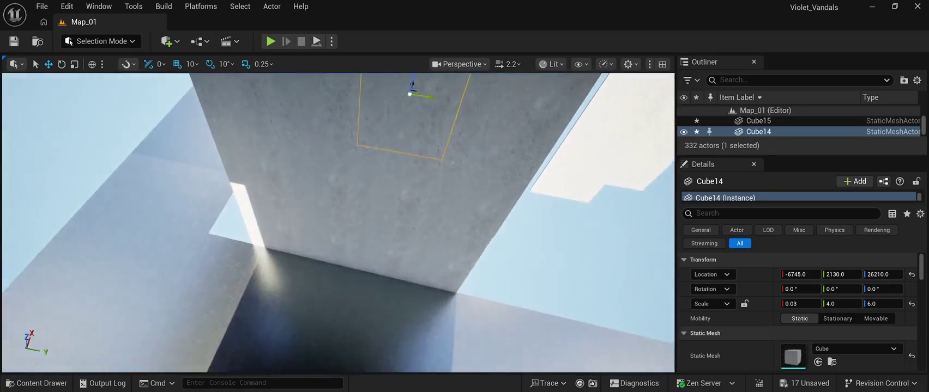
{"action": "left_click", "coordinate": [410, 174]}
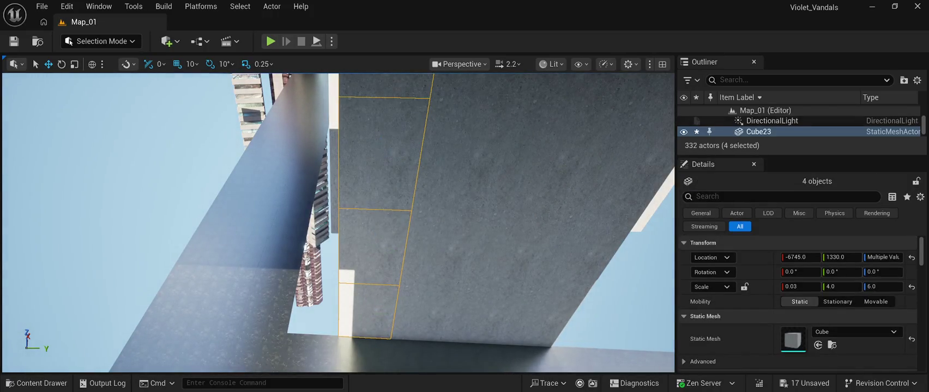
- Duplicate the panel columns to add new four-panel columns at Y 1010, 3730 and 4130
{"action": "key", "text": "ctrl+d"}
{"action": "left_click_drag", "start_coordinate": [426, 134], "coordinate": [334, 132]}
{"action": "left_click", "coordinate": [333, 156]}
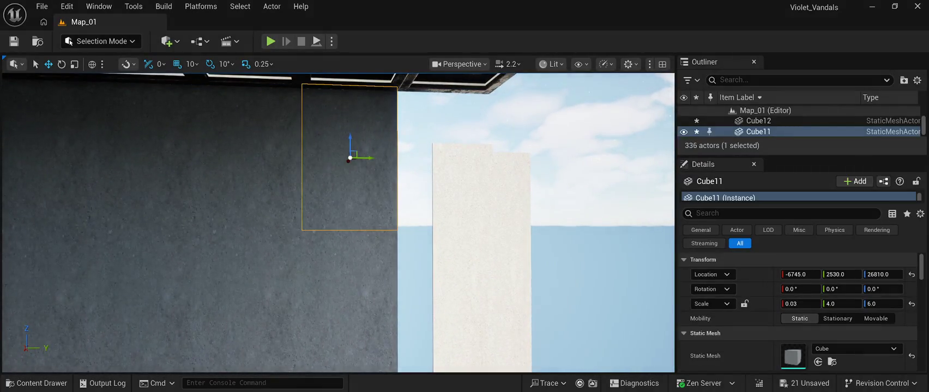
{"action": "left_click", "coordinate": [348, 300], "text": "ctrl"}
{"action": "left_click_drag", "start_coordinate": [349, 300], "coordinate": [349, 301]}
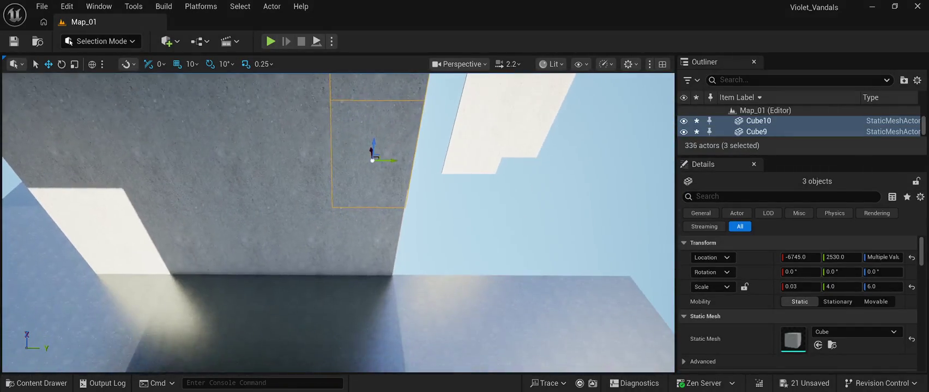
{"action": "left_click", "coordinate": [363, 245], "text": "ctrl"}
{"action": "mouse_move", "coordinate": [382, 245]}
{"action": "left_mouse_down"}
{"action": "mouse_move", "coordinate": [405, 229]}
{"action": "mouse_move", "coordinate": [431, 228]}
{"action": "mouse_move", "coordinate": [495, 229]}
{"action": "mouse_move", "coordinate": [516, 245]}
{"action": "mouse_move", "coordinate": [593, 246]}
{"action": "mouse_move", "coordinate": [582, 246]}
{"action": "left_mouse_up"}
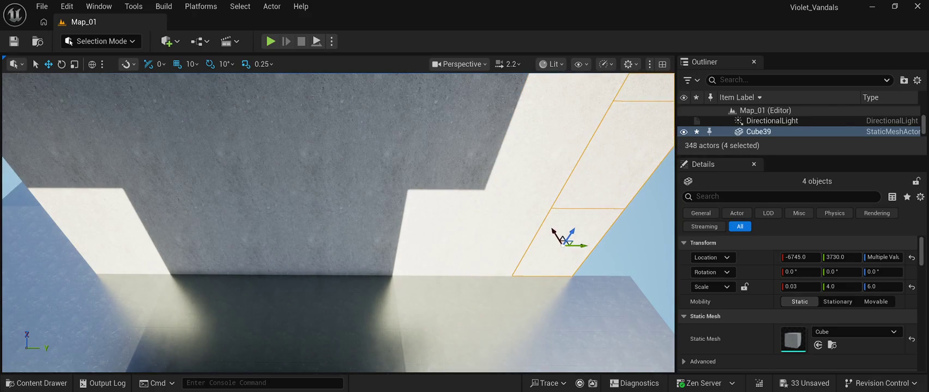
{"action": "key", "text": "ctrl+d"}
{"action": "left_click_drag", "start_coordinate": [582, 246], "coordinate": [643, 245]}
{"action": "key", "text": "f"}
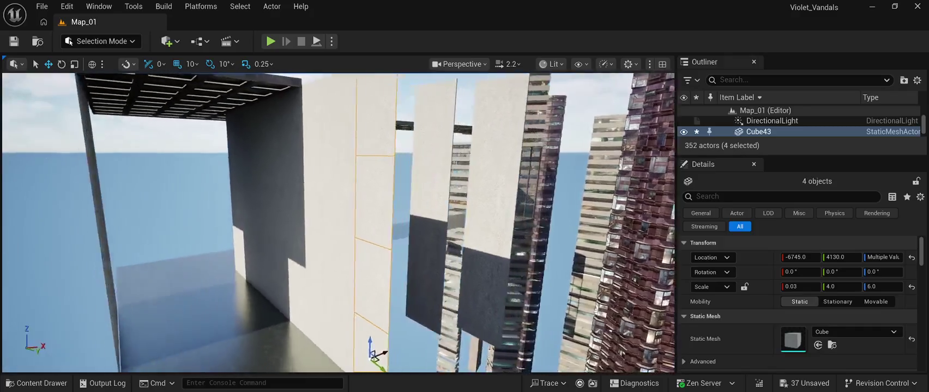
- Delete the placeholder slabs Cube5, Cube4, Cube7 and Cube6
{"action": "left_click", "coordinate": [394, 245]}
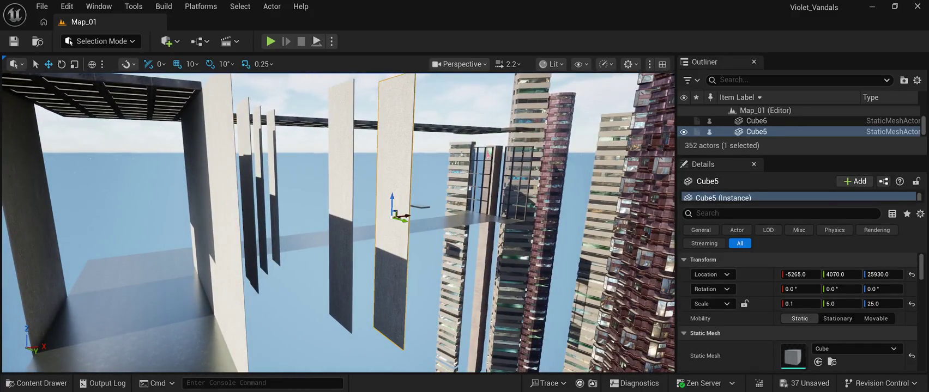
{"action": "key", "text": "Delete"}
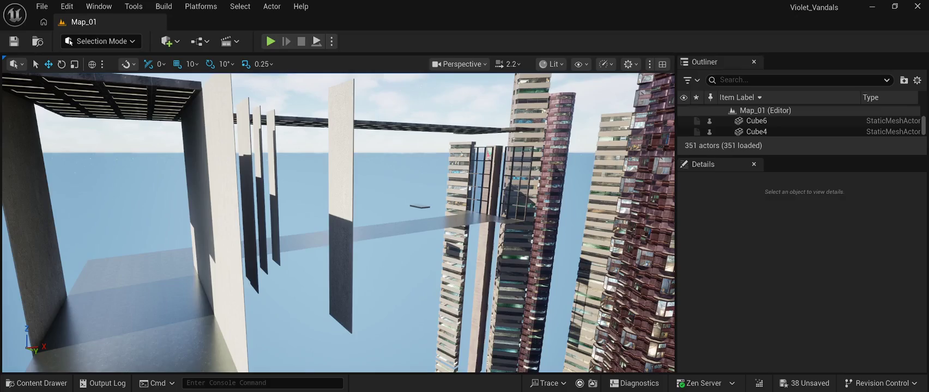
{"action": "left_click", "coordinate": [342, 210]}
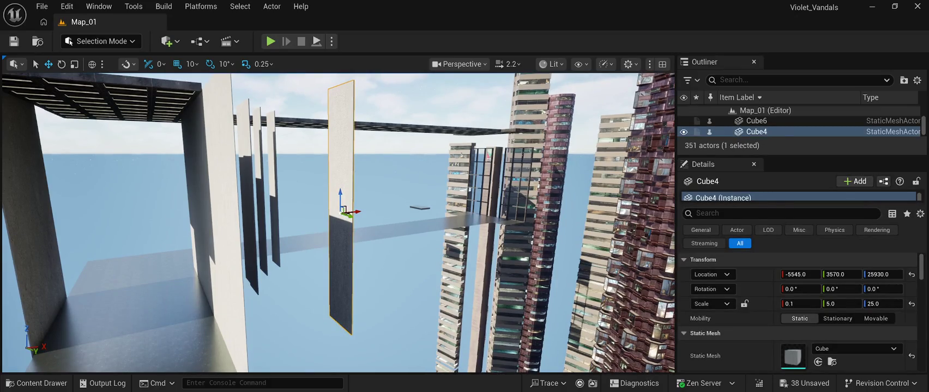
{"action": "key", "text": "Delete"}
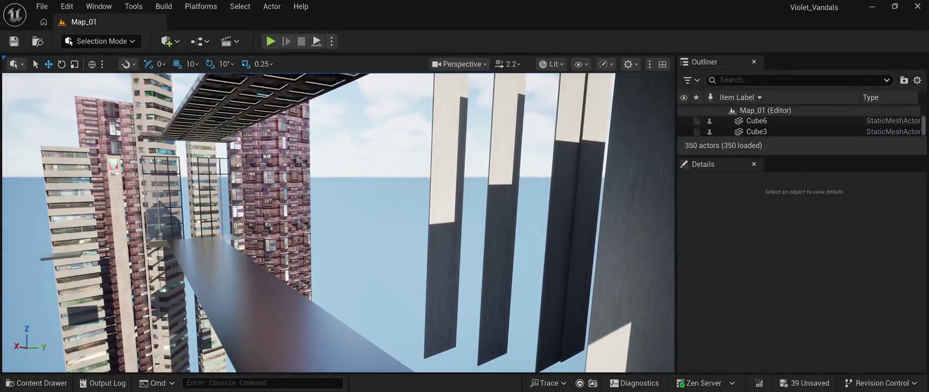
{"action": "left_click", "coordinate": [446, 218]}
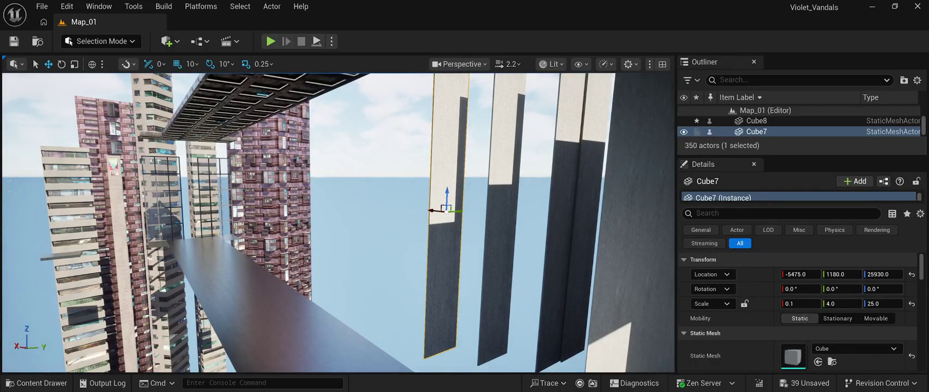
{"action": "key", "text": "Delete"}
{"action": "left_click", "coordinate": [502, 229]}
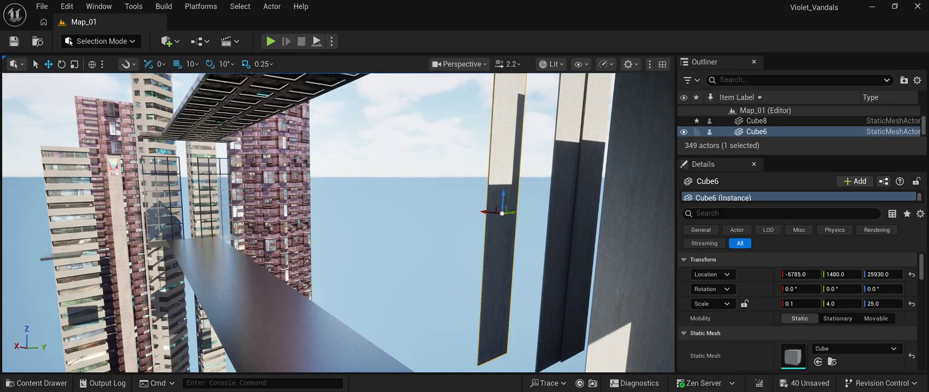
{"action": "key", "text": "Delete"}
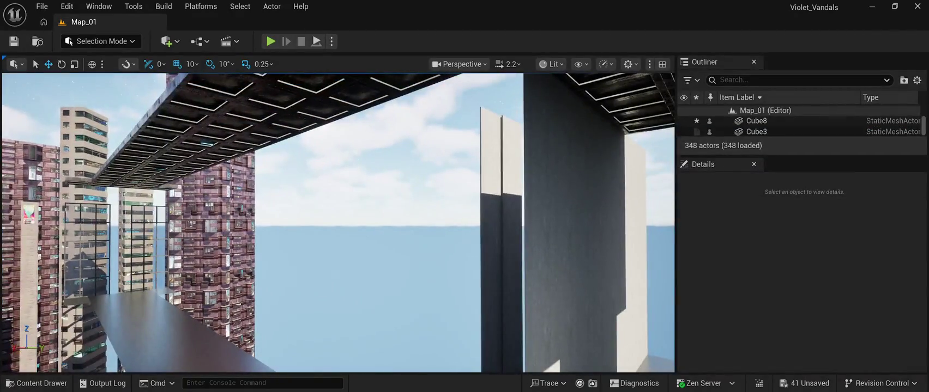
- Delete the tall placeholder wall slabs, including Cube3 and Cube2
{"action": "left_click", "coordinate": [493, 240]}
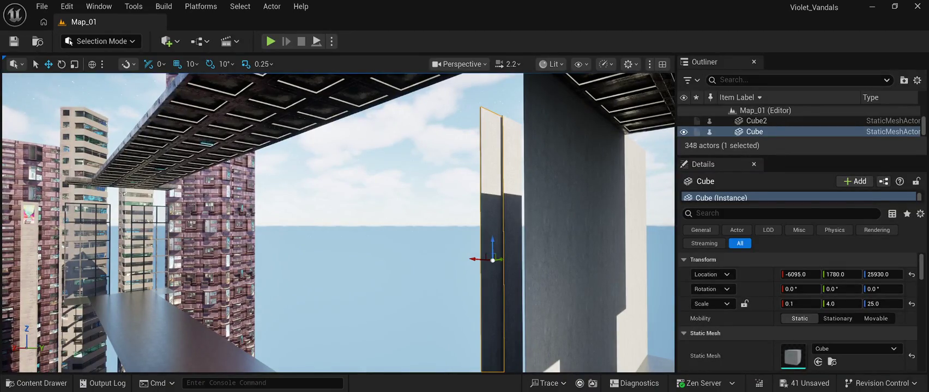
{"action": "key", "text": "Delete"}
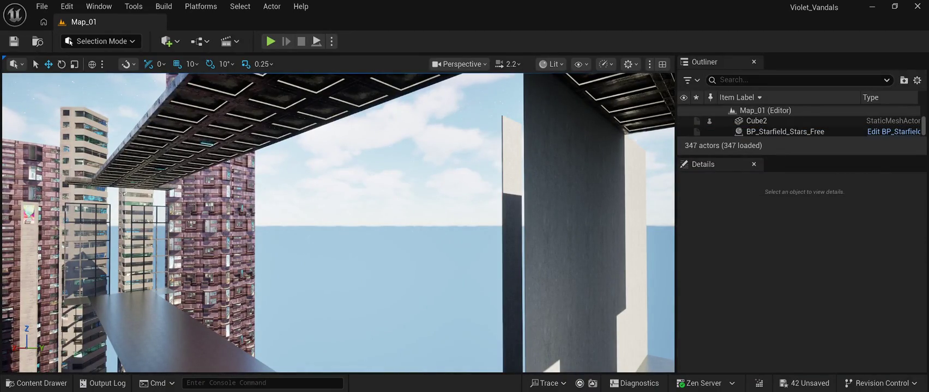
{"action": "left_click", "coordinate": [511, 240]}
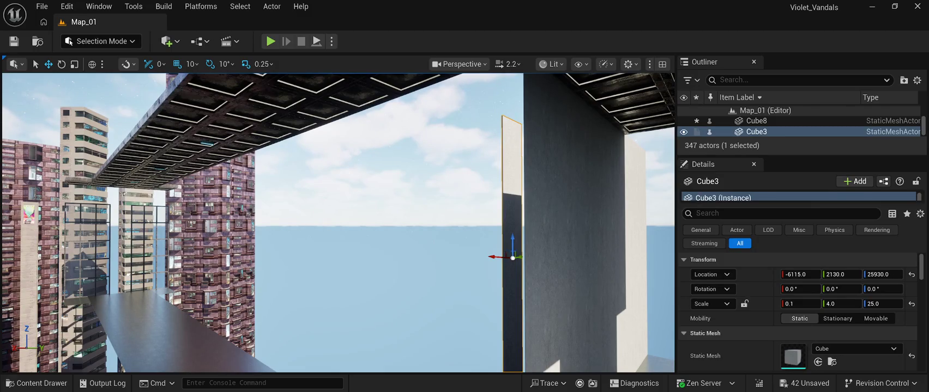
{"action": "key", "text": "Delete"}
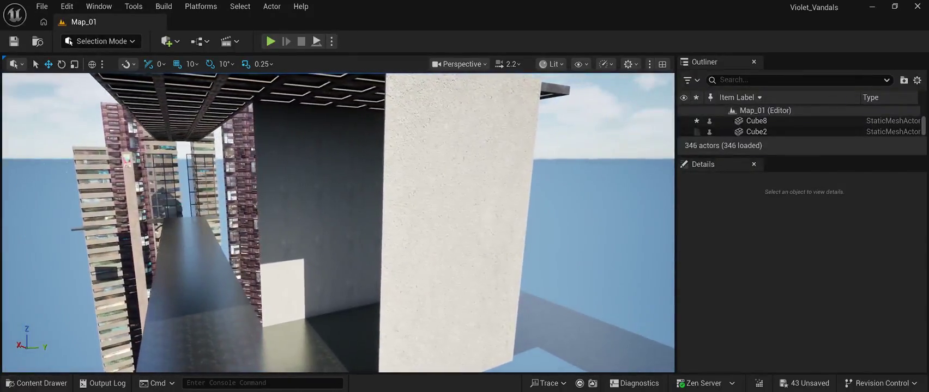
{"action": "left_click", "coordinate": [462, 235]}
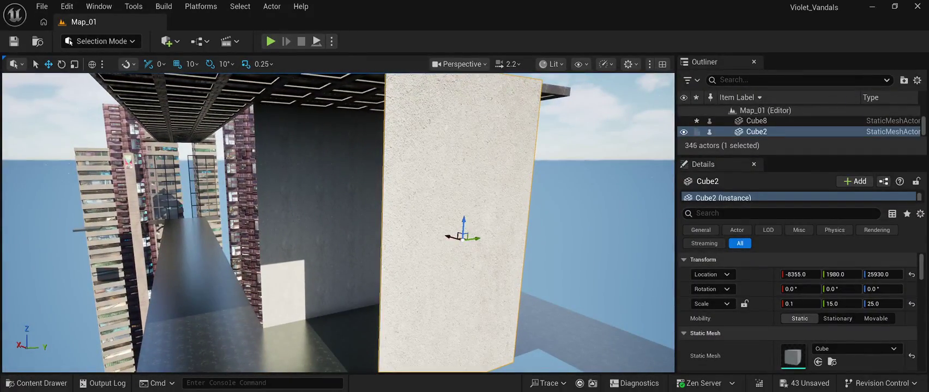
{"action": "key", "text": "Delete"}
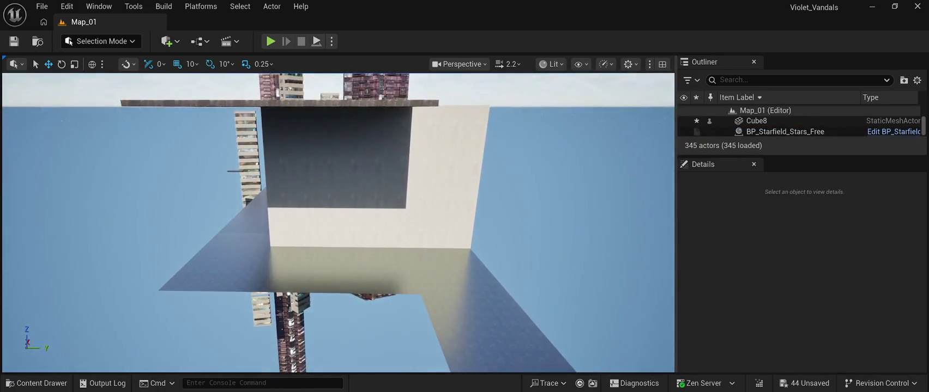
{"action": "left_click", "coordinate": [458, 227]}
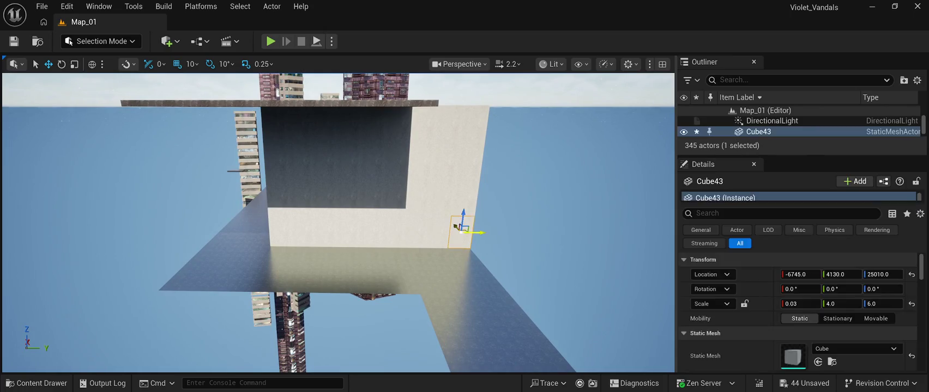
- Multi-select the grid of thin concrete wall panels, column by column
{"action": "left_click", "coordinate": [462, 199], "text": "ctrl"}
{"action": "left_click", "coordinate": [467, 163], "text": "ctrl"}
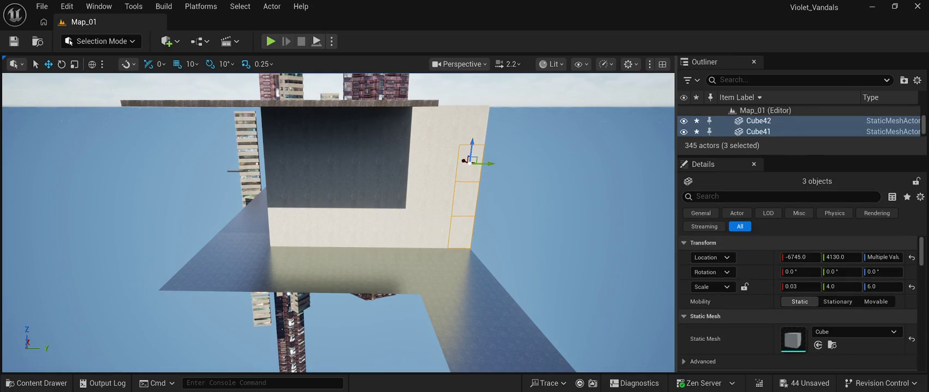
{"action": "left_click", "coordinate": [469, 125], "text": "ctrl"}
{"action": "left_click", "coordinate": [450, 123], "text": "ctrl"}
{"action": "left_click", "coordinate": [441, 161], "text": "ctrl"}
{"action": "left_click", "coordinate": [439, 193], "text": "ctrl"}
{"action": "left_click", "coordinate": [435, 226], "text": "ctrl"}
{"action": "left_click", "coordinate": [413, 225], "text": "ctrl"}
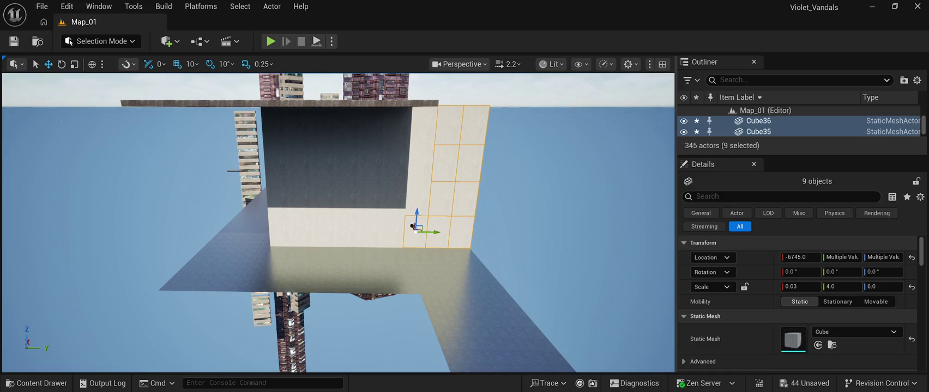
{"action": "left_click", "coordinate": [415, 194], "text": "ctrl"}
{"action": "left_click", "coordinate": [419, 161], "text": "ctrl"}
{"action": "left_click", "coordinate": [420, 124], "text": "ctrl"}
{"action": "left_click", "coordinate": [398, 125], "text": "ctrl"}
{"action": "left_click", "coordinate": [395, 161], "text": "ctrl"}
{"action": "left_click", "coordinate": [394, 197], "text": "ctrl"}
{"action": "left_click", "coordinate": [392, 229], "text": "ctrl"}
{"action": "left_click", "coordinate": [370, 229], "text": "ctrl"}
{"action": "left_click", "coordinate": [370, 197], "text": "ctrl"}
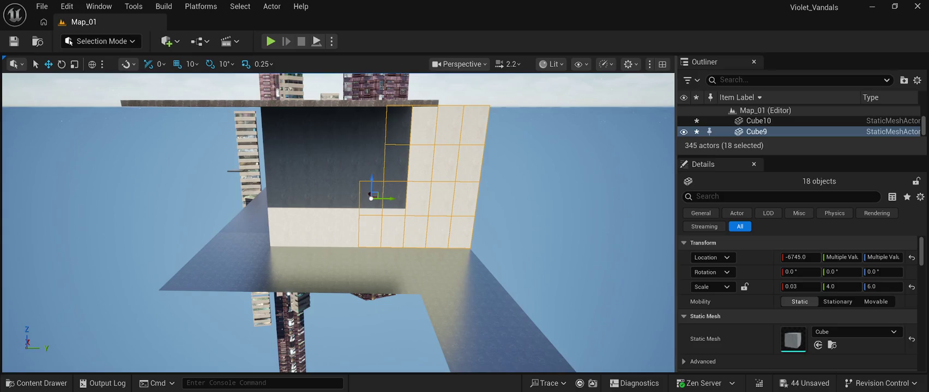
- Nudge the selected panels 10 units along X, then duplicate them and slide the copies left
{"action": "left_click_drag", "start_coordinate": [370, 196], "coordinate": [370, 197]}
{"action": "key", "text": "ctrl+d"}
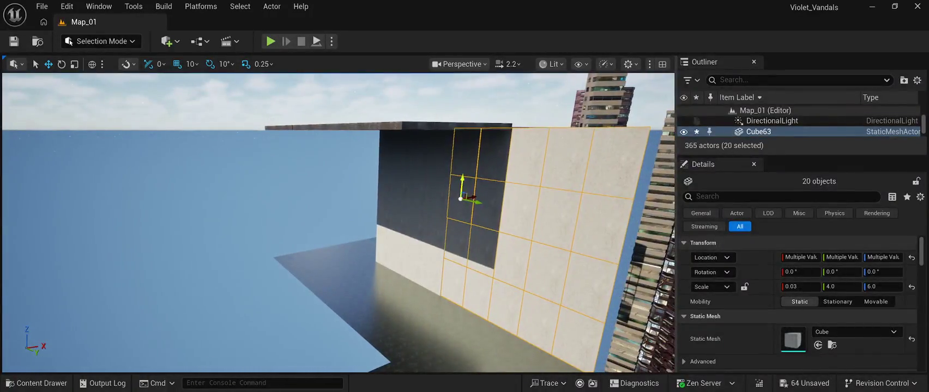
{"action": "mouse_move", "coordinate": [389, 208]}
{"action": "left_mouse_down"}
{"action": "mouse_move", "coordinate": [366, 212]}
{"action": "mouse_move", "coordinate": [324, 187]}
{"action": "mouse_move", "coordinate": [314, 191]}
{"action": "mouse_move", "coordinate": [320, 155]}
{"action": "left_mouse_up"}
{"action": "left_click", "coordinate": [463, 199]}
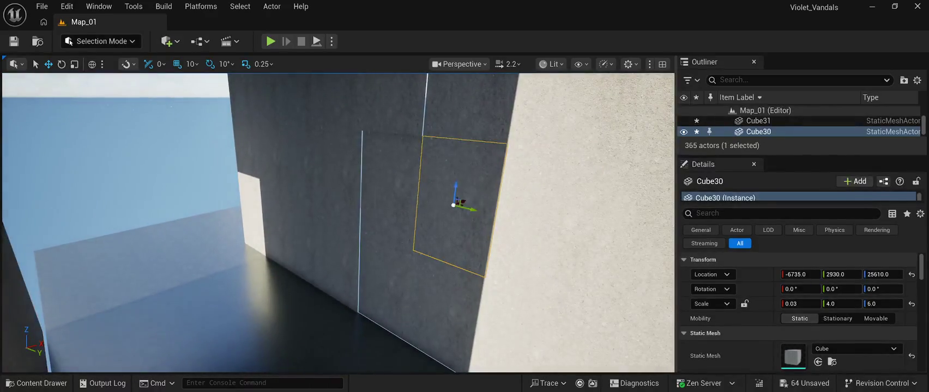
- Shift lower panel Cube8 back 10 units along X
{"action": "left_click", "coordinate": [390, 191]}
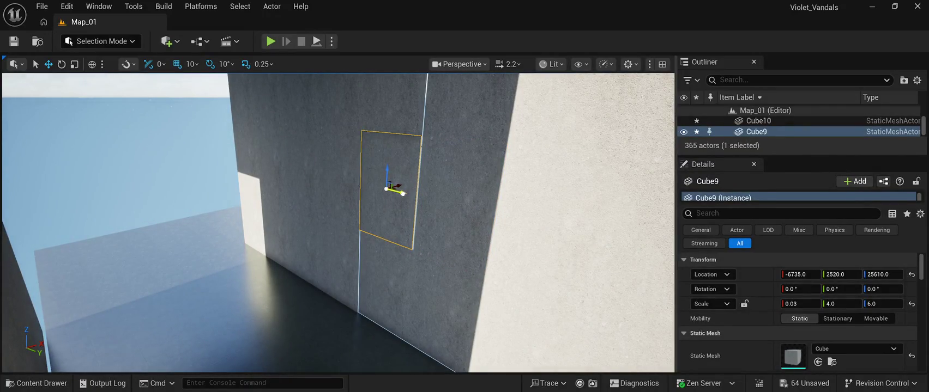
{"action": "left_click", "coordinate": [392, 286]}
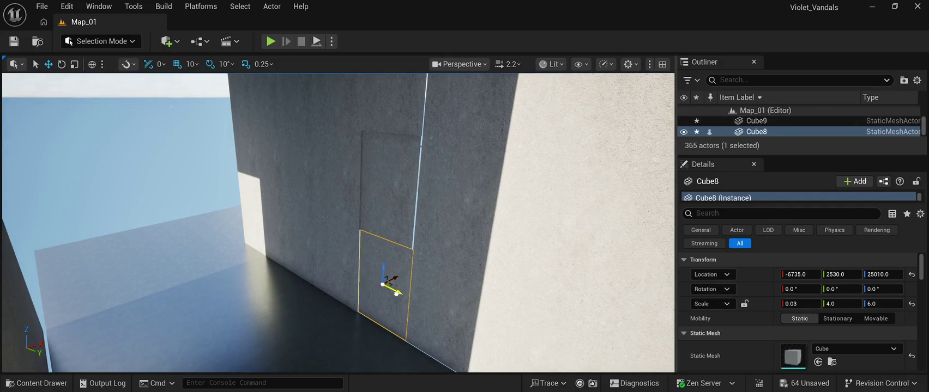
{"action": "left_click", "coordinate": [390, 188]}
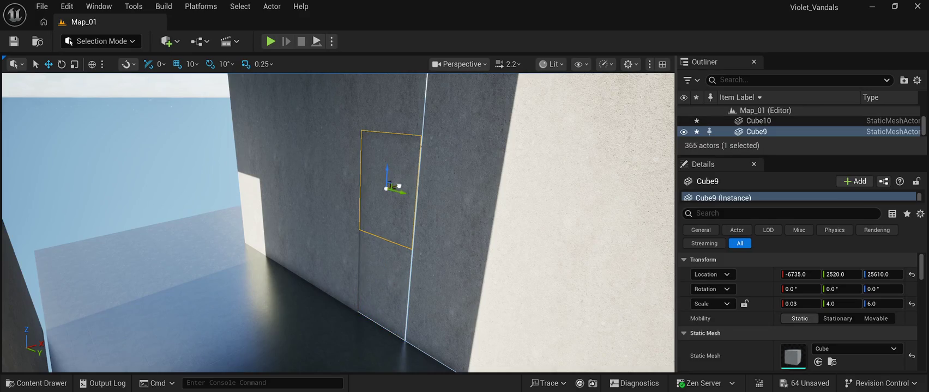
{"action": "left_click", "coordinate": [389, 279]}
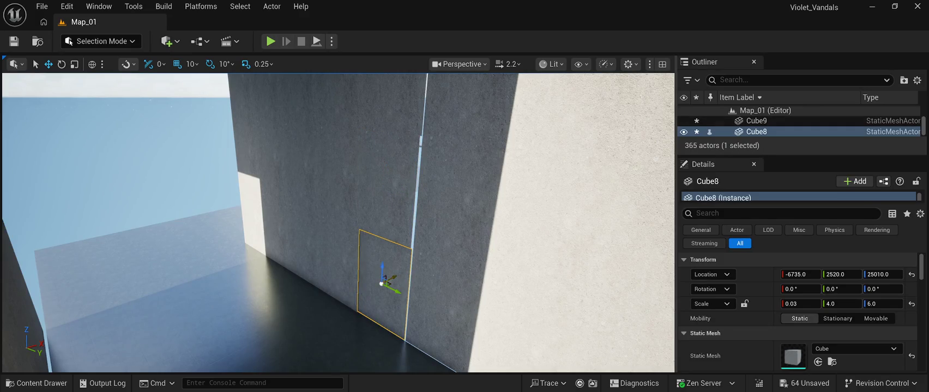
{"action": "left_click_drag", "start_coordinate": [389, 279], "coordinate": [385, 281]}
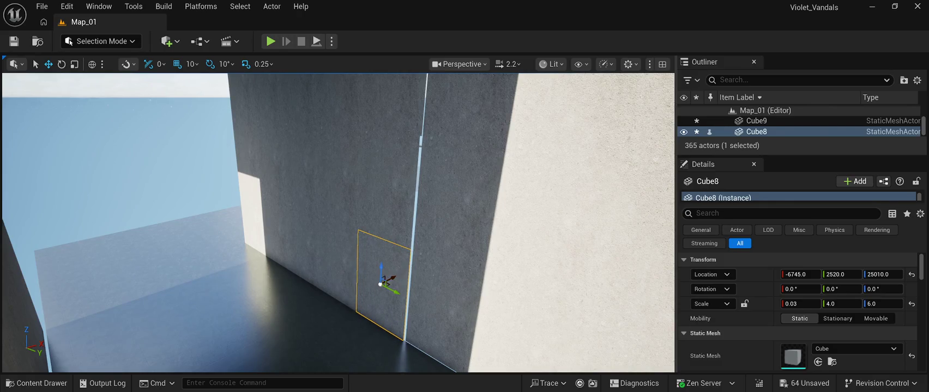
- Shift panels Cube30 and Cube31 10 units along Y
{"action": "left_click", "coordinate": [137, 164]}
{"action": "mouse_move", "coordinate": [136, 164]}
{"action": "left_mouse_down"}
{"action": "mouse_move", "coordinate": [136, 109]}
{"action": "mouse_move", "coordinate": [164, 130]}
{"action": "mouse_move", "coordinate": [152, 142]}
{"action": "left_mouse_up"}
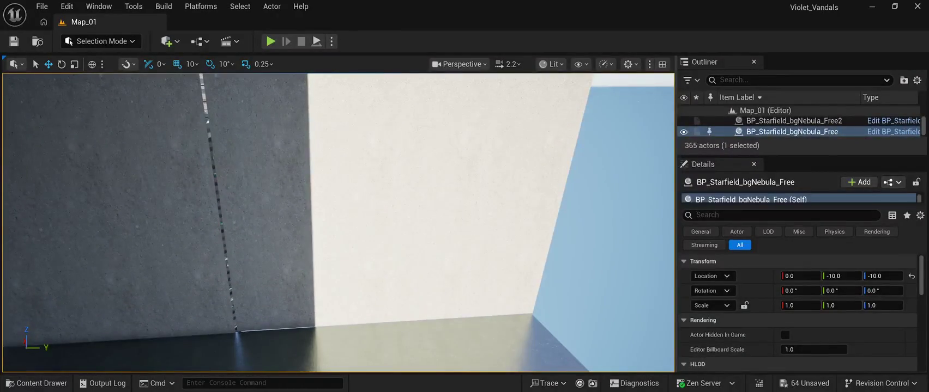
{"action": "left_click", "coordinate": [269, 273]}
{"action": "left_click", "coordinate": [262, 158], "text": "ctrl"}
{"action": "mouse_move", "coordinate": [278, 152]}
{"action": "left_mouse_down"}
{"action": "mouse_move", "coordinate": [262, 152]}
{"action": "mouse_move", "coordinate": [284, 175]}
{"action": "left_mouse_up"}
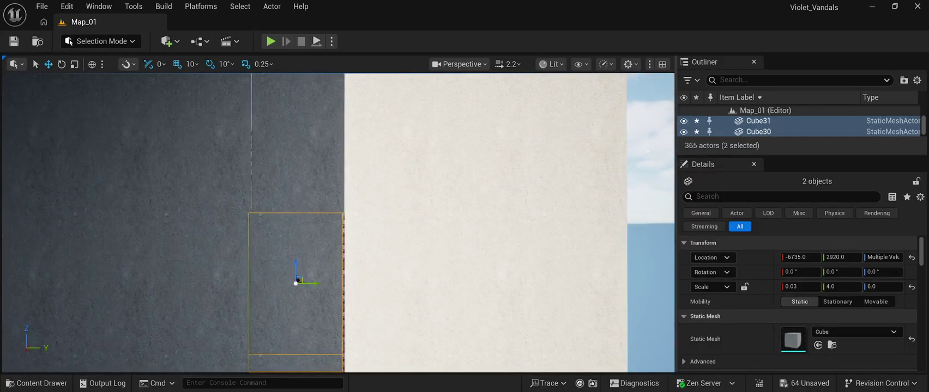
- Inspect panels Cube29, Cube30 and Cube31, centring the view on Cube29
{"action": "left_click", "coordinate": [299, 142]}
{"action": "left_click", "coordinate": [294, 279]}
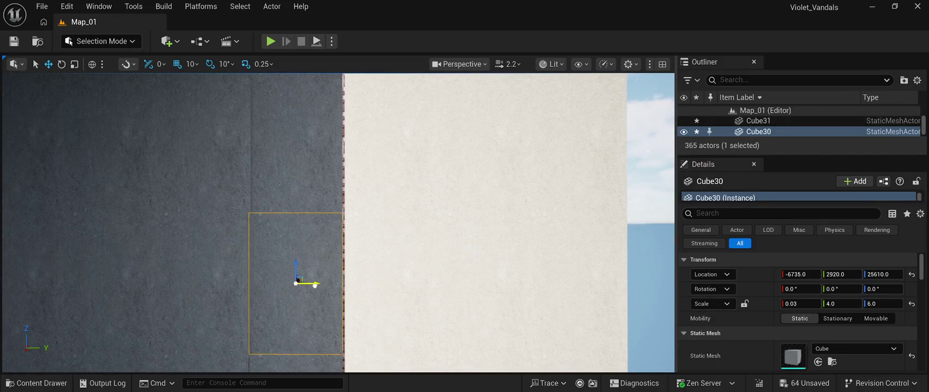
{"action": "left_click_drag", "start_coordinate": [298, 280], "coordinate": [331, 164]}
{"action": "left_click", "coordinate": [334, 283]}
{"action": "left_click", "coordinate": [334, 164]}
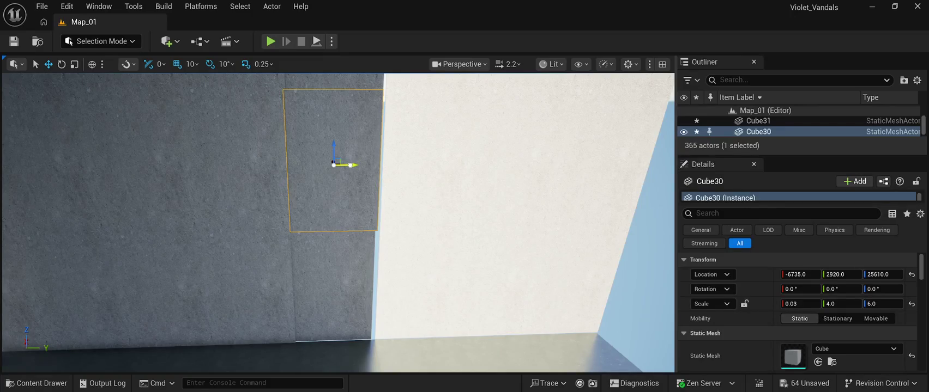
{"action": "left_click", "coordinate": [347, 123]}
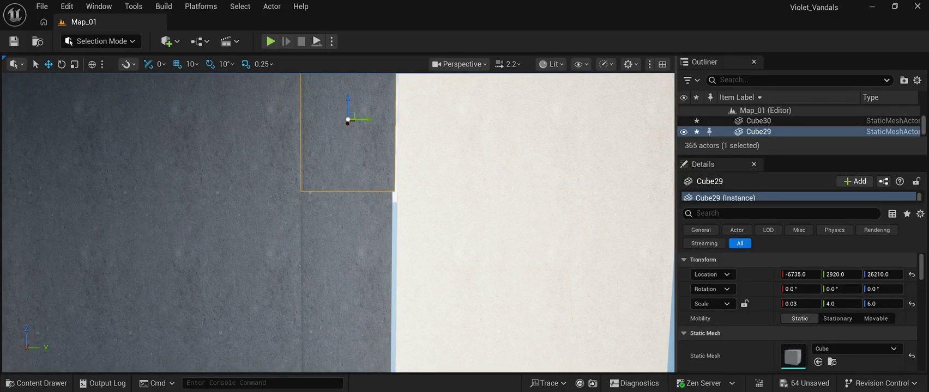
{"action": "key", "text": "f"}
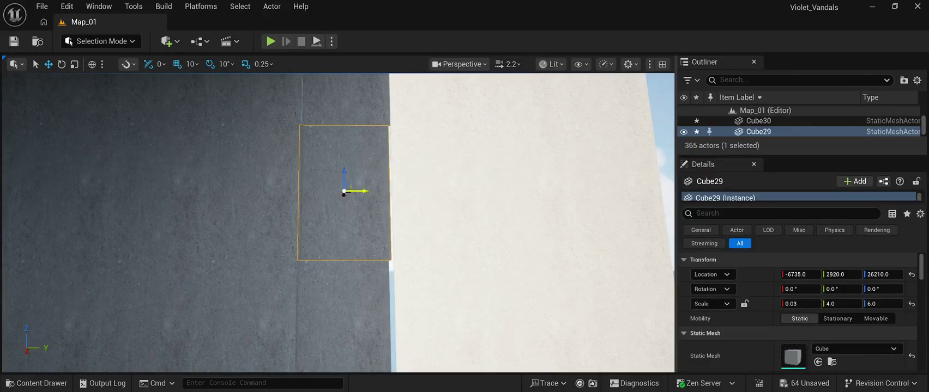
- Nudge Cube31 10 units along X to -6745
{"action": "left_click", "coordinate": [366, 107]}
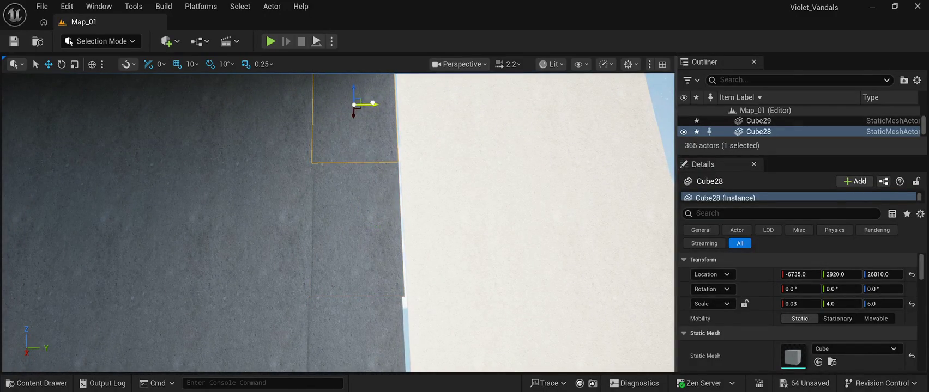
{"action": "scroll", "coordinate": [338, 223], "scroll_direction": "up", "scroll_amount": 3}
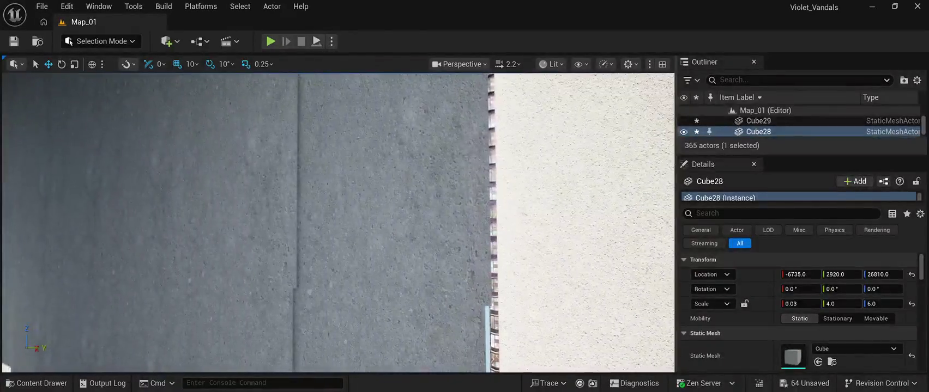
{"action": "left_click", "coordinate": [362, 180]}
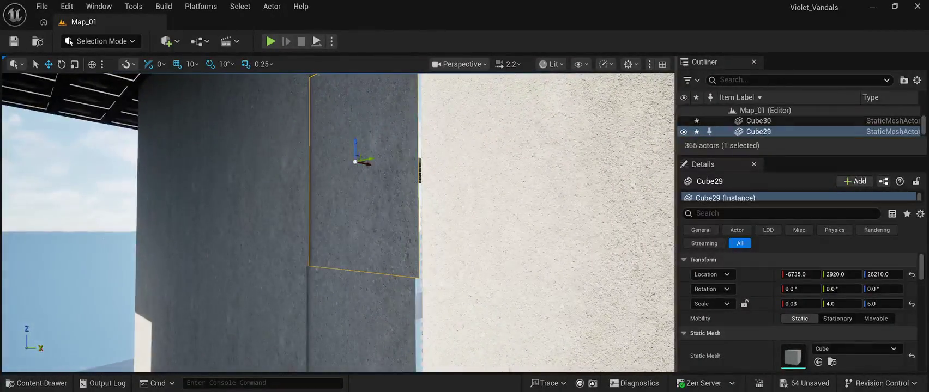
{"action": "left_click", "coordinate": [362, 305]}
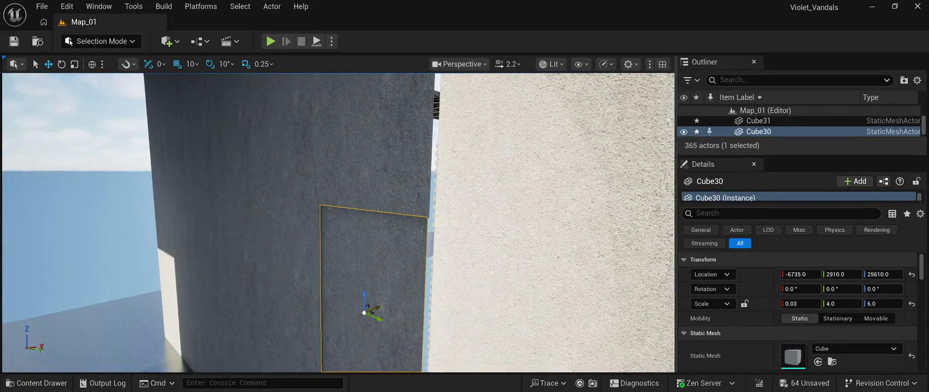
{"action": "left_click", "coordinate": [357, 352]}
{"action": "left_click_drag", "start_coordinate": [370, 344], "coordinate": [366, 347]}
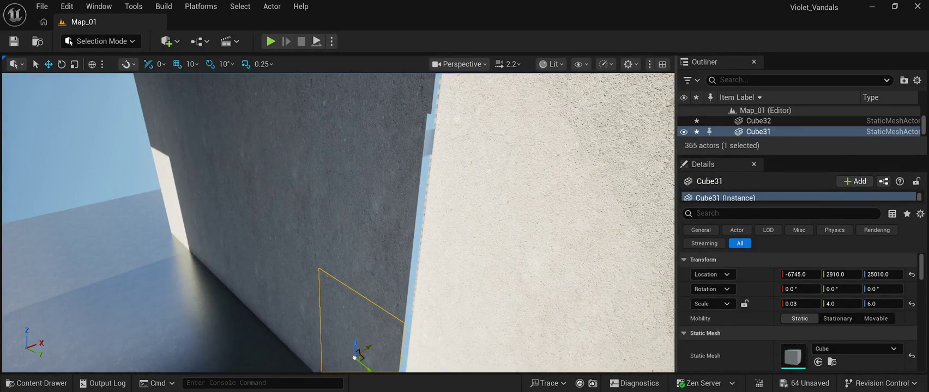
- Check Cube28 at -6735, 2920, 26810 and clear the selection
{"action": "left_click", "coordinate": [356, 361]}
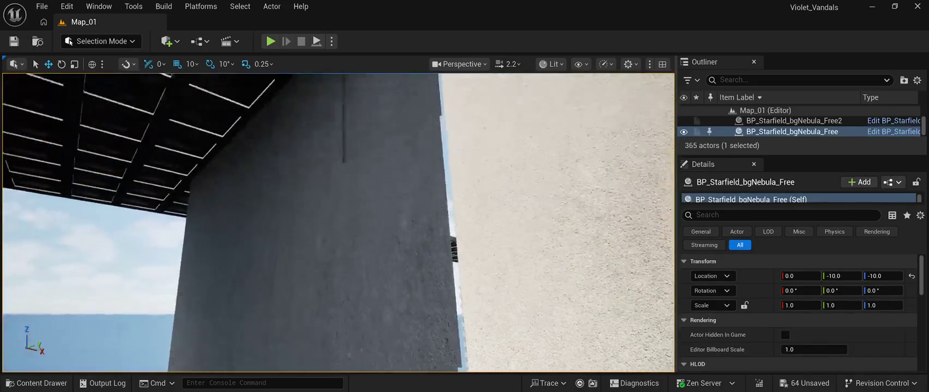
{"action": "left_click", "coordinate": [376, 153]}
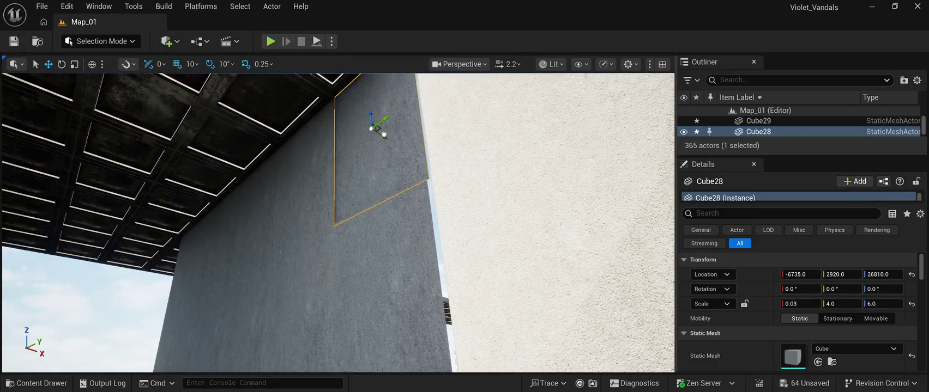
{"action": "left_click", "coordinate": [383, 135]}
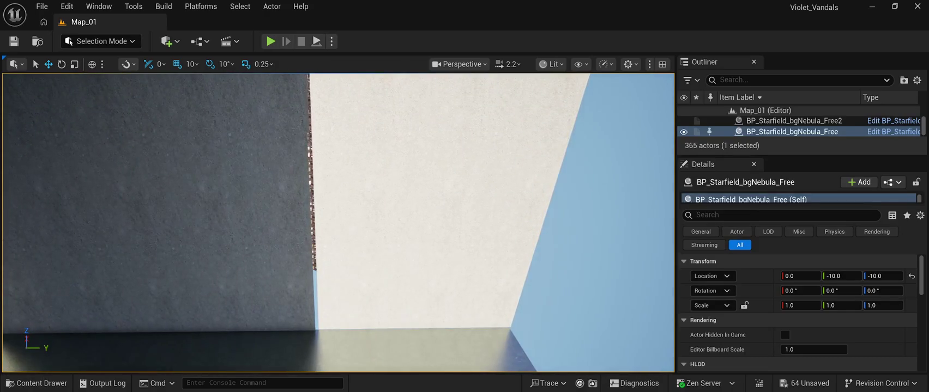
- Move the first light-wall panel column, including Cube32 and Cube33, to X -6745
{"action": "left_click", "coordinate": [352, 286]}
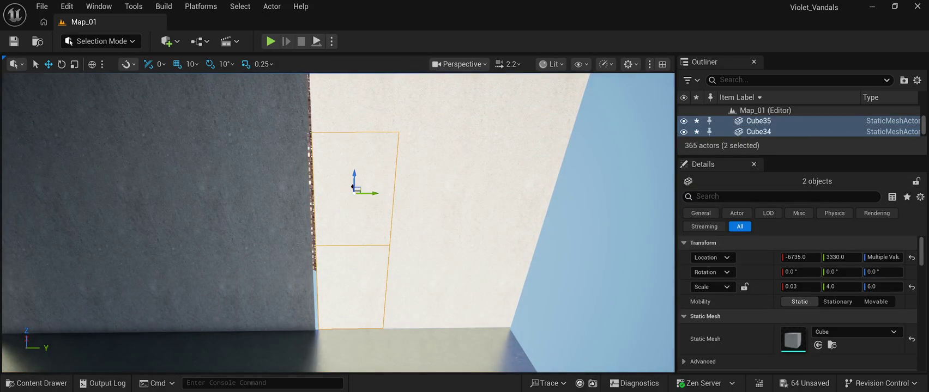
{"action": "left_click", "coordinate": [349, 289], "text": "ctrl"}
{"action": "left_click", "coordinate": [343, 101], "text": "ctrl"}
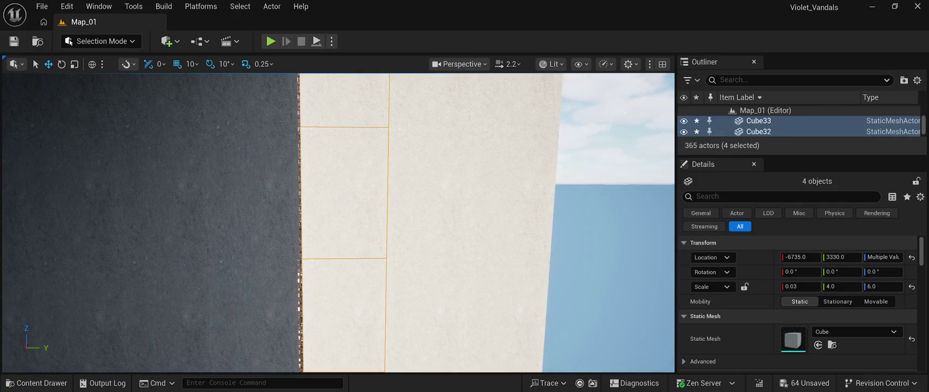
{"action": "key", "text": "f"}
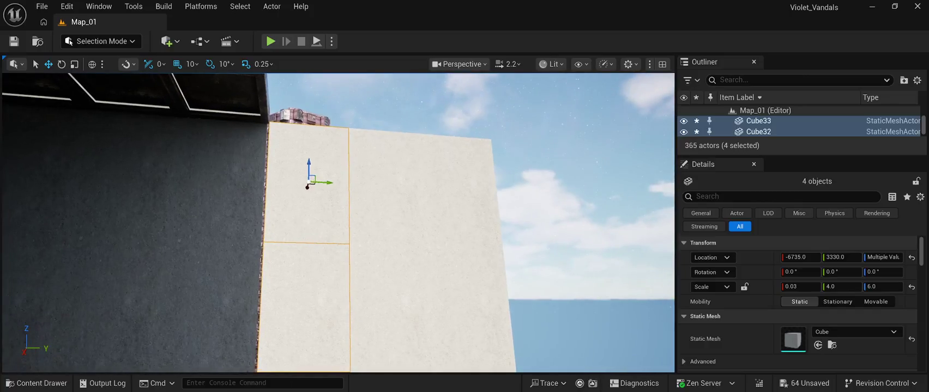
{"action": "left_click_drag", "start_coordinate": [323, 182], "coordinate": [297, 210]}
{"action": "left_click_drag", "start_coordinate": [340, 129], "coordinate": [339, 129]}
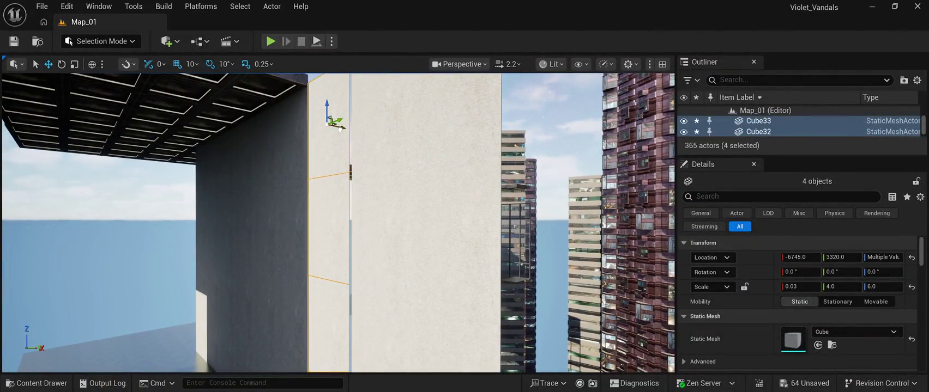
{"action": "left_click", "coordinate": [98, 180]}
{"action": "left_click_drag", "start_coordinate": [98, 179], "coordinate": [111, 134]}
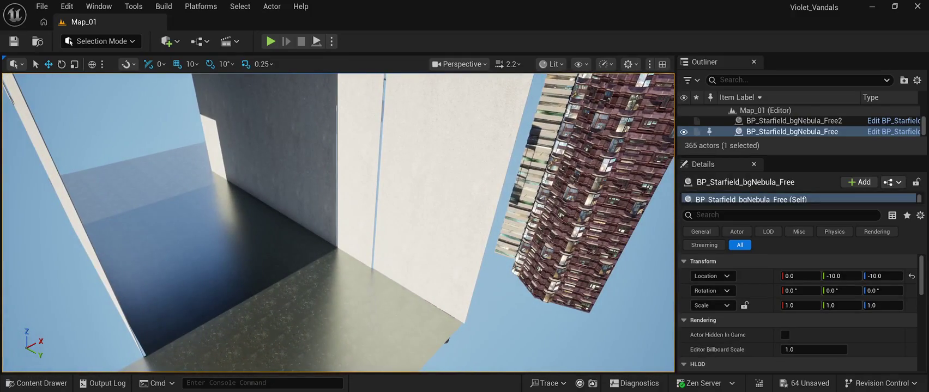
- Move the four-panel column starting at Cube39 to X -6745
{"action": "left_click", "coordinate": [398, 245]}
{"action": "left_click", "coordinate": [413, 167], "text": "ctrl"}
{"action": "left_click", "coordinate": [409, 109], "text": "ctrl"}
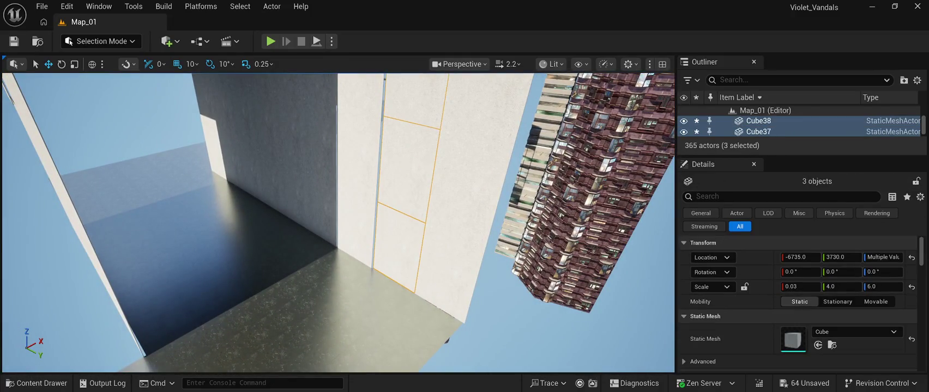
{"action": "key", "text": "f"}
{"action": "left_click", "coordinate": [403, 125]}
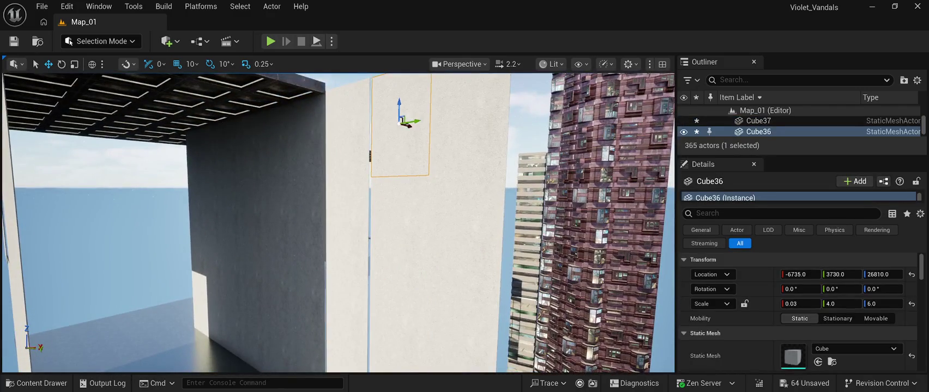
{"action": "left_click", "coordinate": [400, 223], "text": "ctrl"}
{"action": "left_click", "coordinate": [406, 322], "text": "ctrl"}
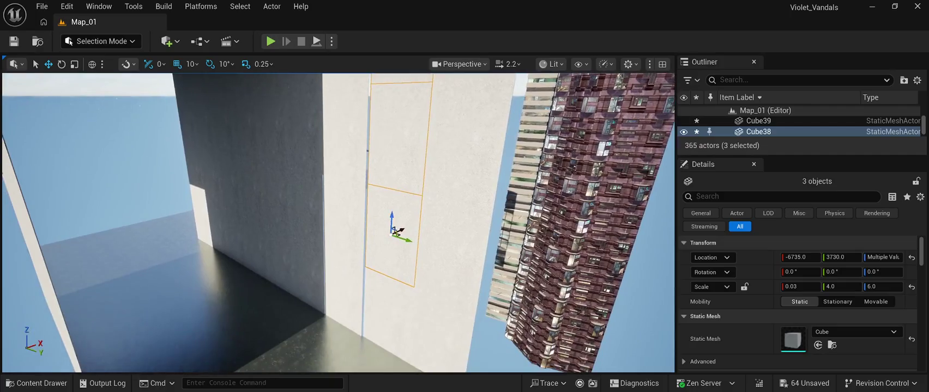
{"action": "left_click", "coordinate": [389, 309], "text": "ctrl"}
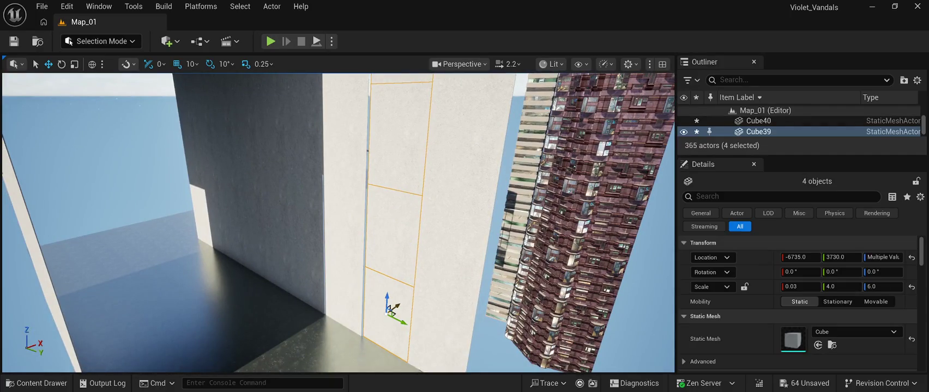
{"action": "left_click_drag", "start_coordinate": [397, 306], "coordinate": [400, 324]}
- Move the column of panels Cube40 through Cube44 to X -6745
{"action": "left_click", "coordinate": [512, 327]}
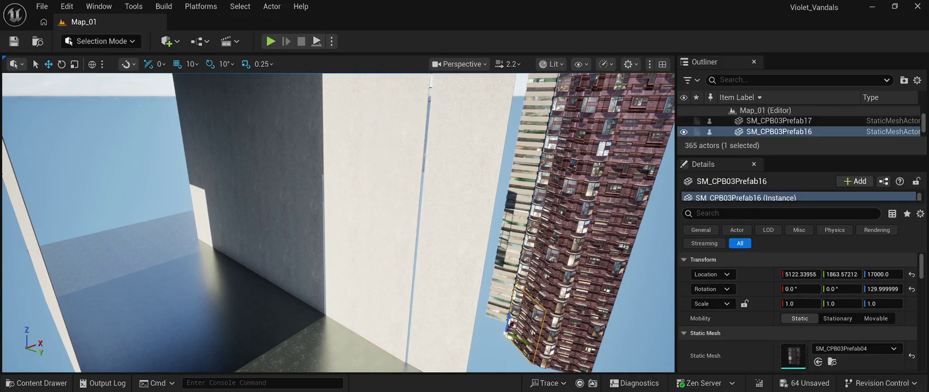
{"action": "left_click", "coordinate": [493, 344]}
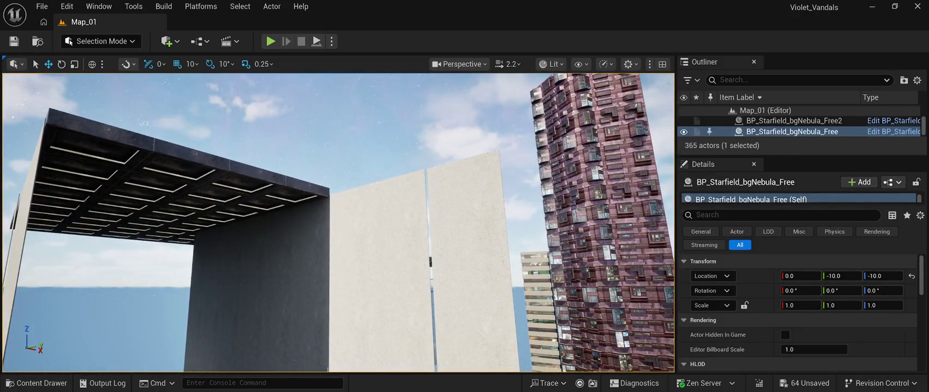
{"action": "left_click", "coordinate": [471, 216]}
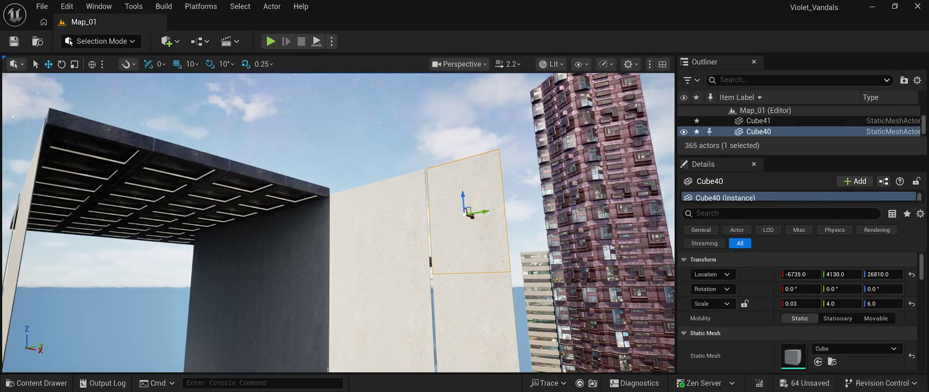
{"action": "left_click", "coordinate": [473, 322], "text": "ctrl"}
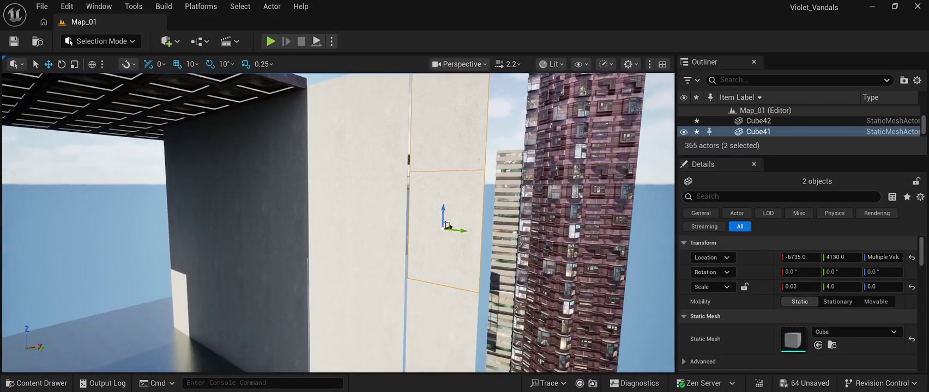
{"action": "left_click", "coordinate": [444, 334], "text": "ctrl"}
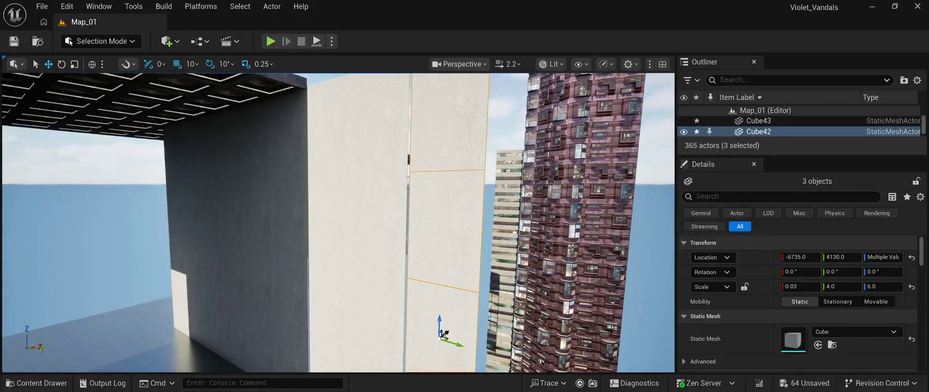
{"action": "left_click", "coordinate": [430, 338], "text": "ctrl"}
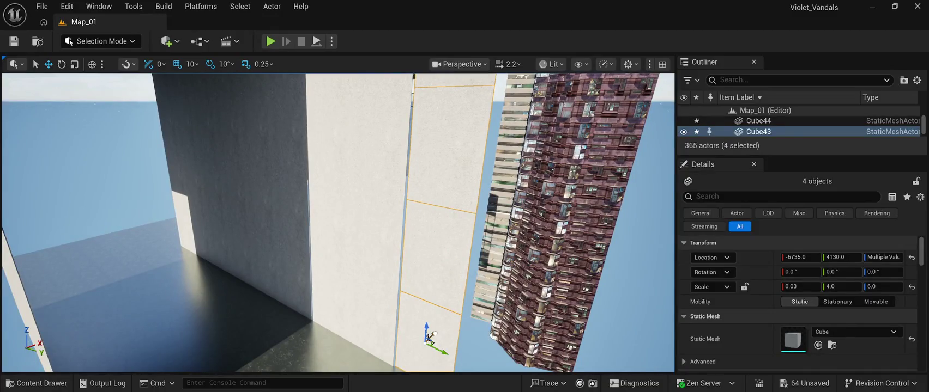
{"action": "left_click_drag", "start_coordinate": [433, 334], "coordinate": [430, 335]}
{"action": "left_click", "coordinate": [430, 335]}
- Nudge wall panel Cube63 10 units along X
{"action": "left_click", "coordinate": [461, 136]}
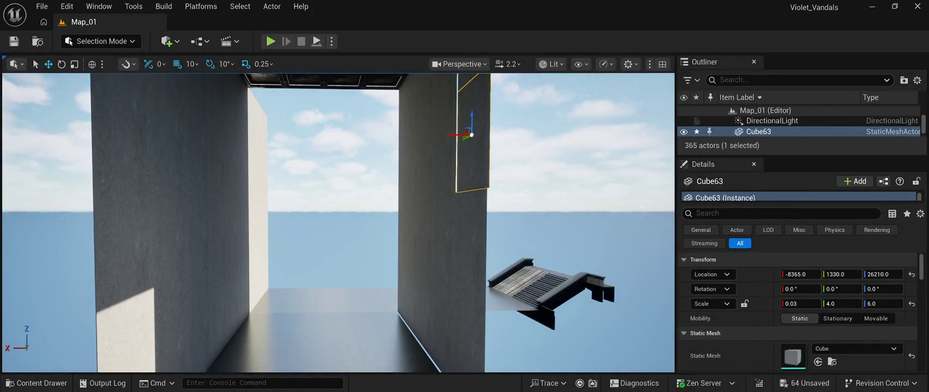
{"action": "left_click_drag", "start_coordinate": [451, 134], "coordinate": [452, 138]}
{"action": "left_click", "coordinate": [439, 131]}
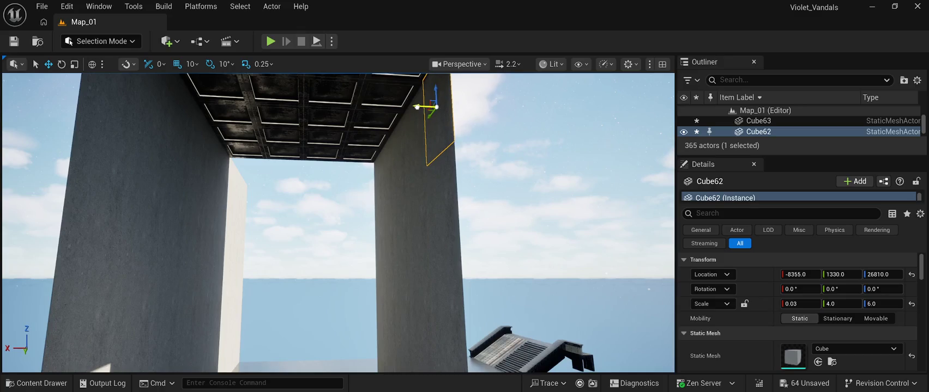
{"action": "left_click", "coordinate": [474, 109]}
{"action": "key", "text": "f"}
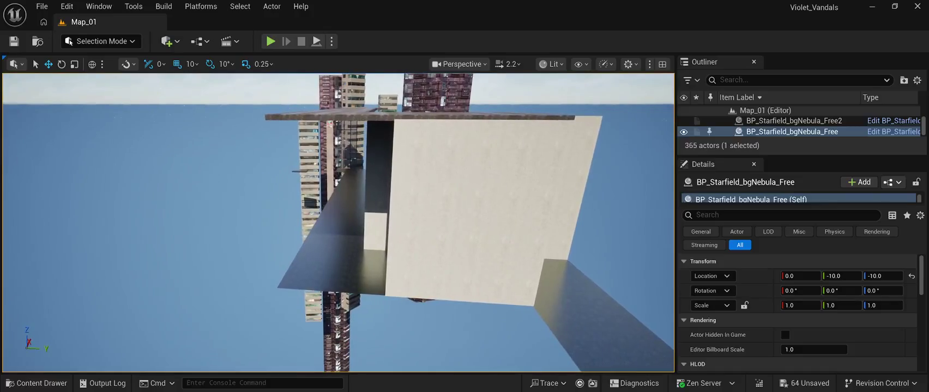
- Select the grid of 13 wall cubes, including Cube53 through Cube58, on the light wall
{"action": "left_click", "coordinate": [402, 239]}
{"action": "left_click", "coordinate": [406, 191], "text": "ctrl"}
{"action": "left_click", "coordinate": [406, 145], "text": "ctrl"}
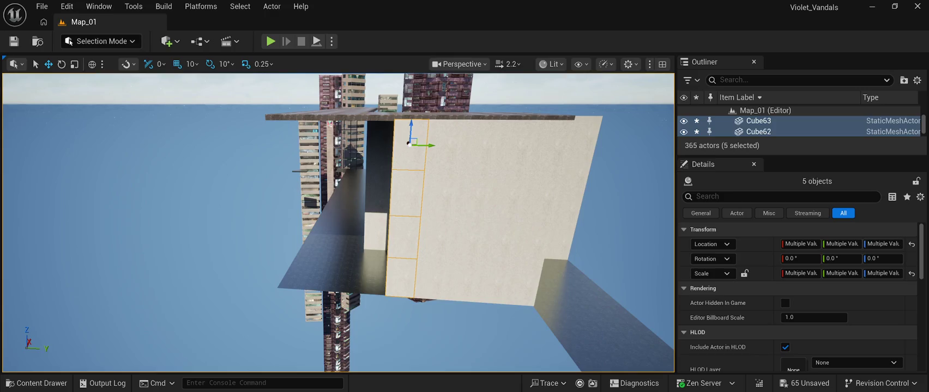
{"action": "left_click", "coordinate": [444, 147], "text": "ctrl"}
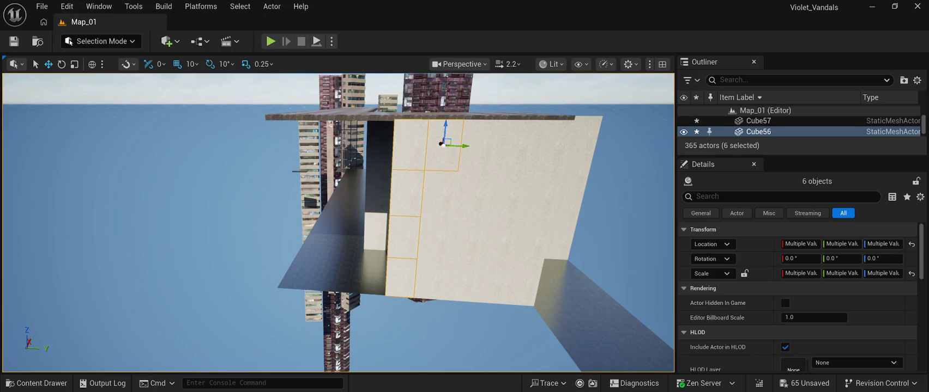
{"action": "left_click", "coordinate": [436, 190], "text": "ctrl"}
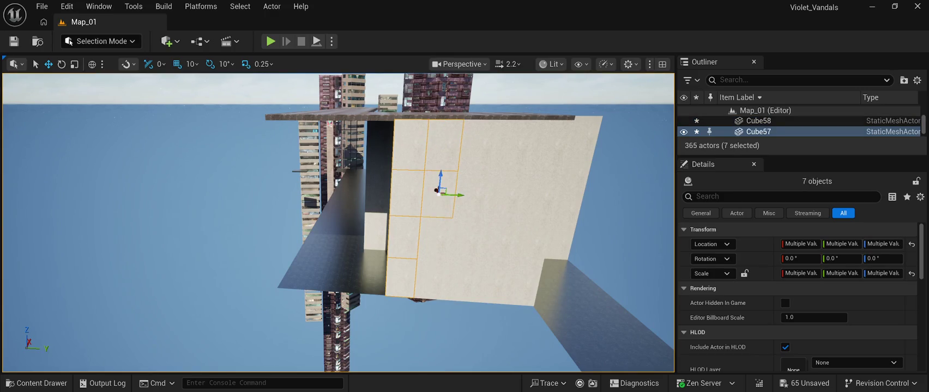
{"action": "left_click", "coordinate": [432, 234], "text": "ctrl"}
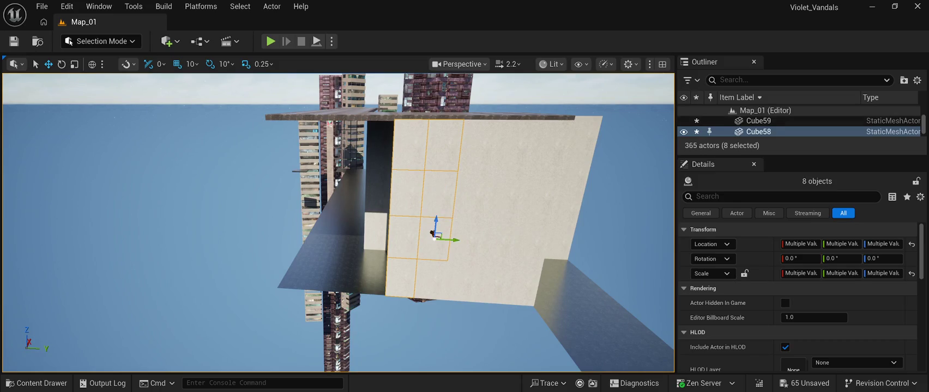
{"action": "left_click", "coordinate": [434, 278], "text": "ctrl"}
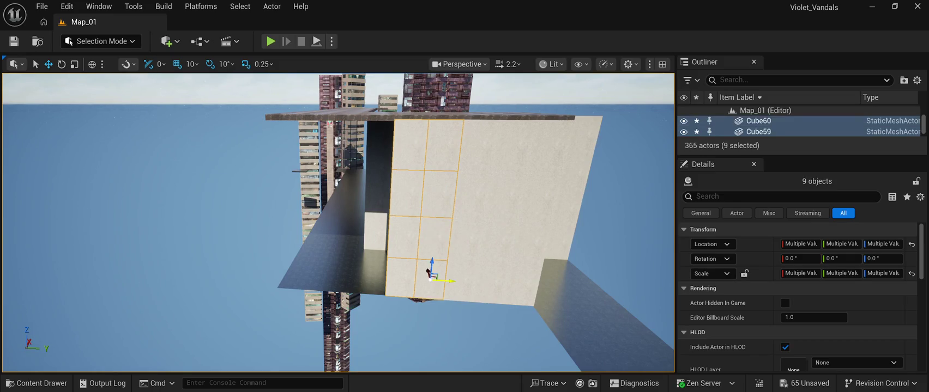
{"action": "left_click", "coordinate": [458, 274], "text": "ctrl"}
{"action": "left_click", "coordinate": [463, 236], "text": "ctrl"}
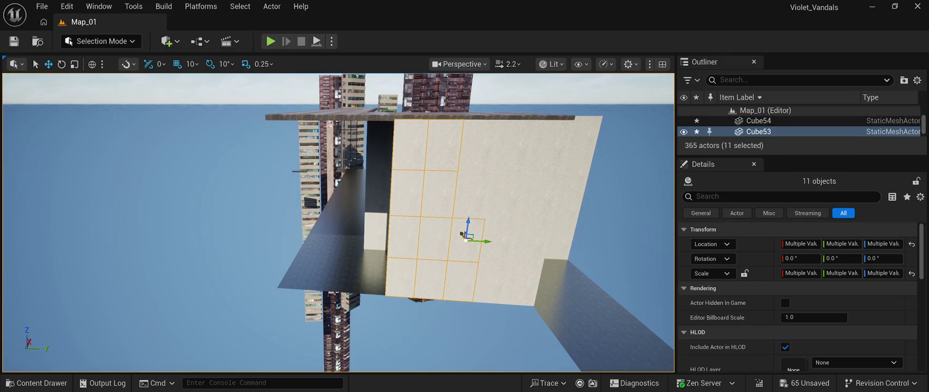
{"action": "left_click", "coordinate": [467, 192], "text": "ctrl"}
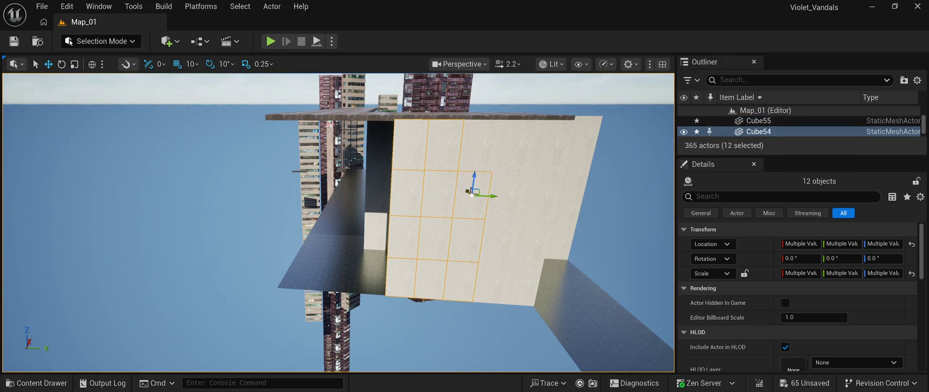
{"action": "left_click", "coordinate": [474, 144], "text": "ctrl"}
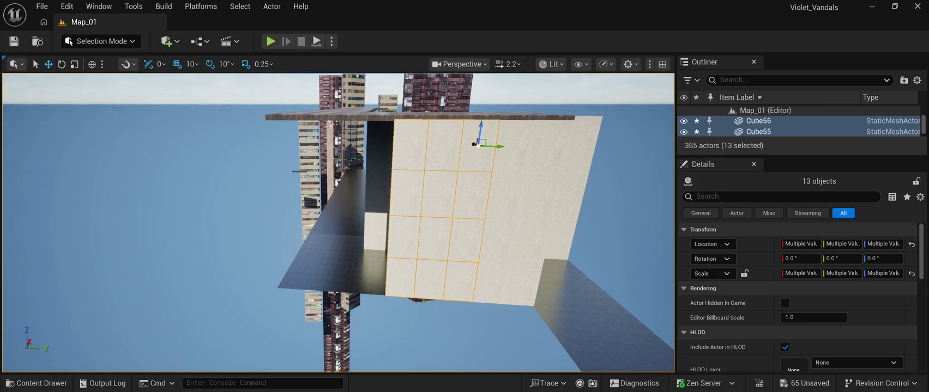
- Duplicate the 13-panel grid with Ctrl+D and slide the copy sideways along the wall to line up
{"action": "key", "text": "ctrl+d"}
{"action": "left_click_drag", "start_coordinate": [493, 146], "coordinate": [389, 145]}
{"action": "scroll", "coordinate": [338, 222], "scroll_direction": "up", "scroll_amount": 5}
{"action": "key", "text": "f"}
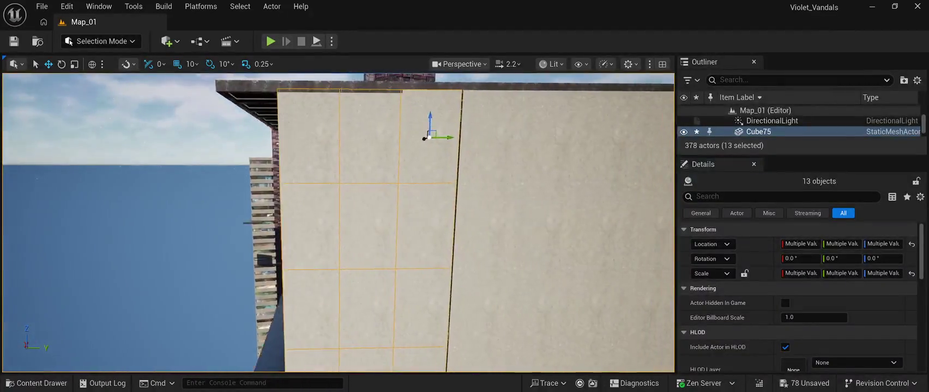
{"action": "left_click_drag", "start_coordinate": [354, 137], "coordinate": [355, 138]}
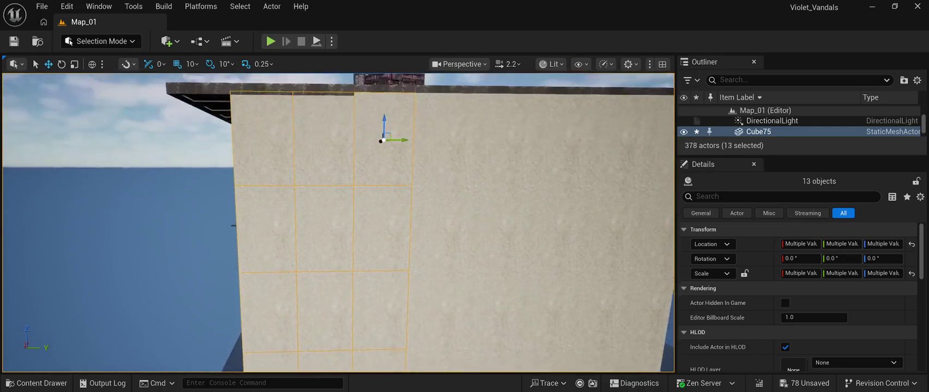
- Copy panel Cube68 further along the wall, keeping its original height
{"action": "left_click", "coordinate": [335, 158]}
{"action": "left_click_drag", "start_coordinate": [329, 138], "coordinate": [272, 157]}
{"action": "key", "text": "ctrl+z"}
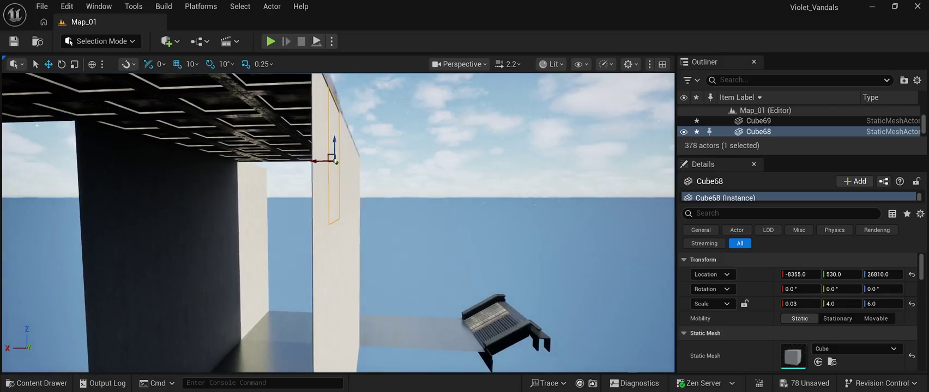
{"action": "mouse_move", "coordinate": [336, 162]}
{"action": "left_mouse_down"}
{"action": "mouse_move", "coordinate": [327, 163]}
{"action": "mouse_move", "coordinate": [381, 169]}
{"action": "mouse_move", "coordinate": [387, 158]}
{"action": "left_mouse_up"}
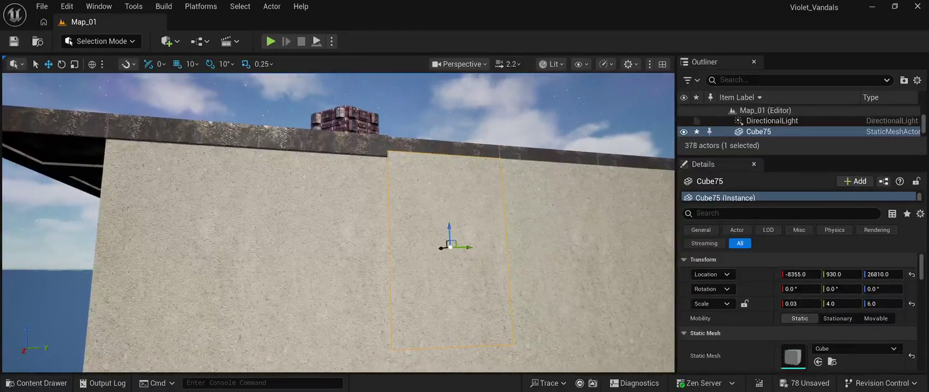
- Shift roof pieces SM_Roof74 and SM_Roof73 along X to -8350
{"action": "left_click", "coordinate": [321, 143]}
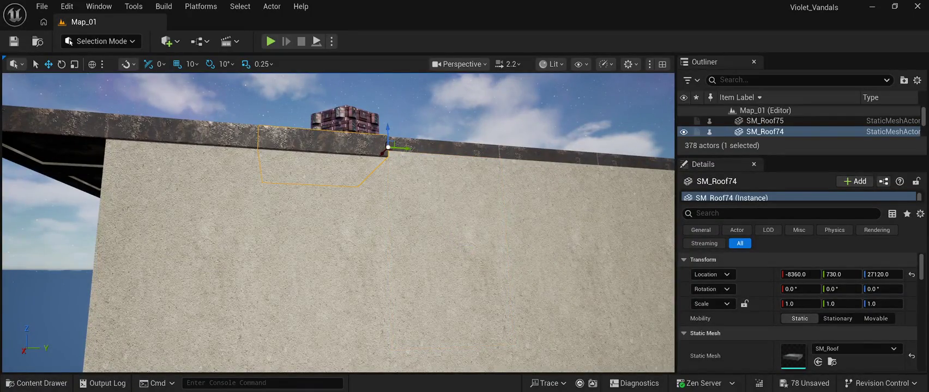
{"action": "left_click_drag", "start_coordinate": [380, 153], "coordinate": [381, 154]}
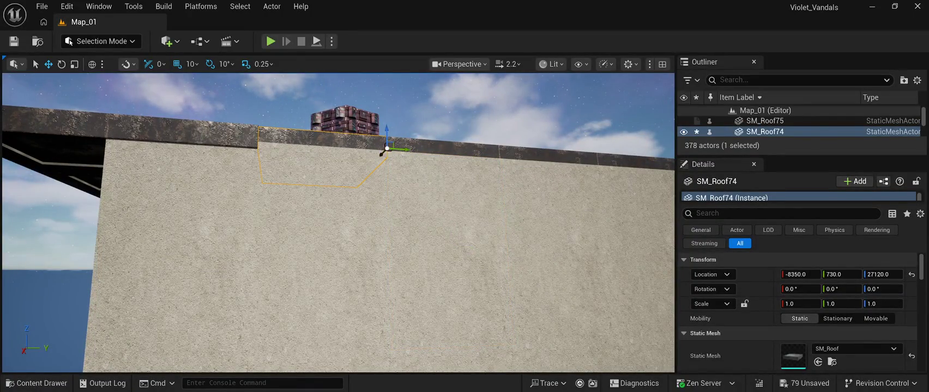
{"action": "left_click", "coordinate": [258, 144]}
{"action": "mouse_move", "coordinate": [259, 144]}
{"action": "left_mouse_down"}
{"action": "mouse_move", "coordinate": [275, 97]}
{"action": "mouse_move", "coordinate": [295, 82]}
{"action": "left_mouse_up"}
{"action": "scroll", "coordinate": [269, 139], "scroll_direction": "down", "scroll_amount": 5}
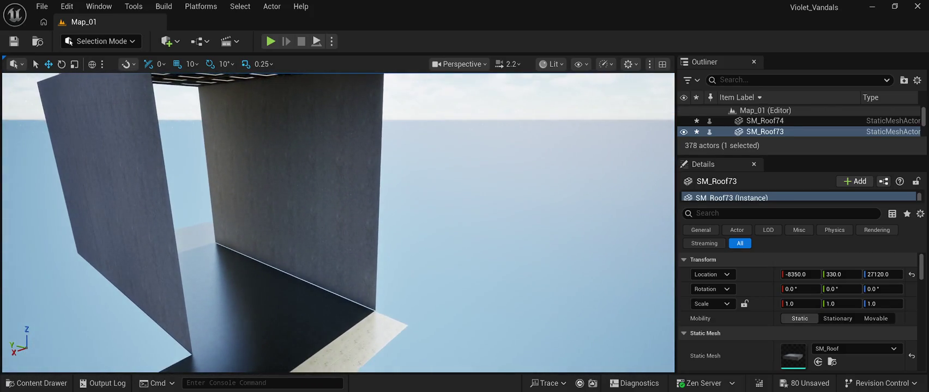
- Select the first 16 dark-wall panels, Cube68 among them, and slide them flush along X
{"action": "left_click", "coordinate": [360, 228]}
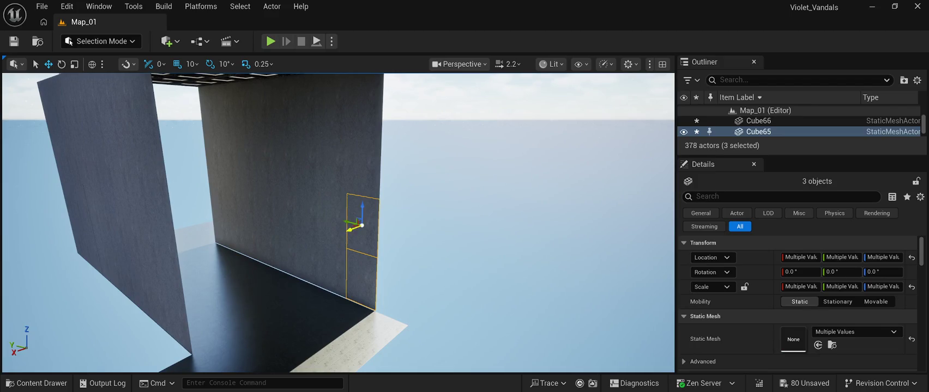
{"action": "left_click", "coordinate": [364, 164], "text": "ctrl"}
{"action": "left_click", "coordinate": [363, 100], "text": "ctrl"}
{"action": "left_click", "coordinate": [303, 102], "text": "ctrl"}
{"action": "left_click", "coordinate": [332, 101], "text": "ctrl"}
{"action": "left_click", "coordinate": [332, 151], "text": "ctrl"}
{"action": "left_click", "coordinate": [333, 218], "text": "ctrl"}
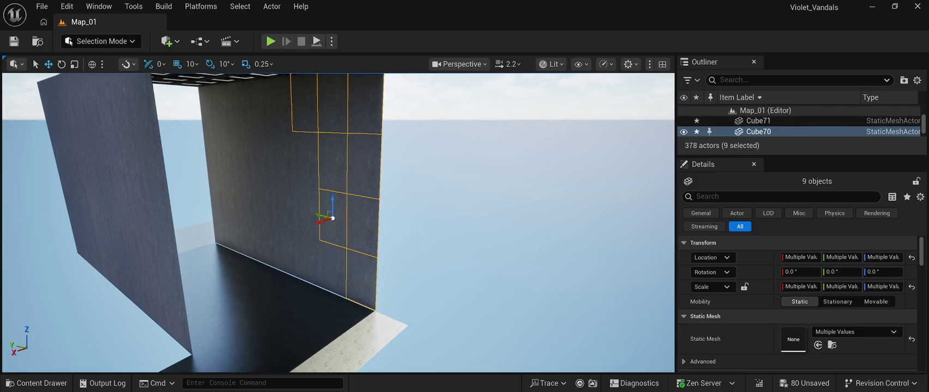
{"action": "left_click", "coordinate": [332, 267], "text": "ctrl"}
{"action": "left_click", "coordinate": [308, 260], "text": "ctrl"}
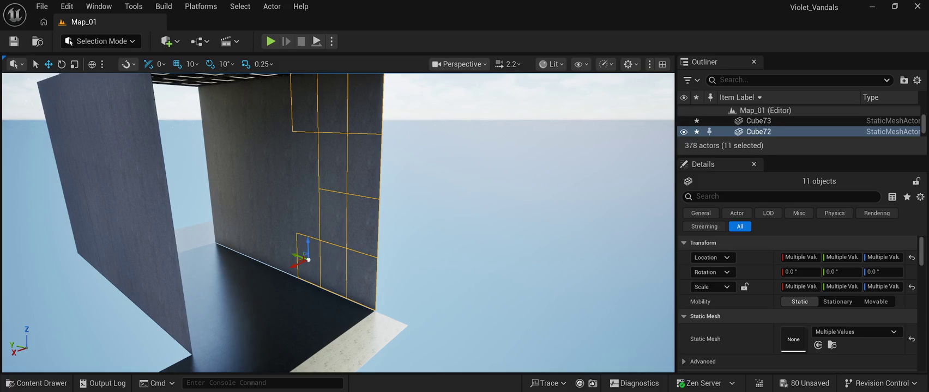
{"action": "left_click", "coordinate": [303, 209], "text": "ctrl"}
{"action": "left_click", "coordinate": [305, 160], "text": "ctrl"}
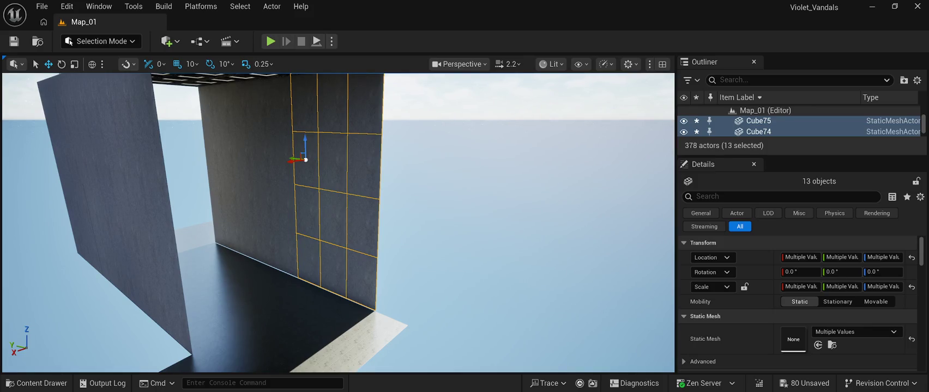
{"action": "left_click", "coordinate": [282, 253], "text": "ctrl"}
{"action": "left_click", "coordinate": [282, 203], "text": "ctrl"}
{"action": "left_click", "coordinate": [281, 158], "text": "ctrl"}
{"action": "left_click", "coordinate": [278, 104], "text": "ctrl"}
{"action": "left_click", "coordinate": [260, 109], "text": "ctrl"}
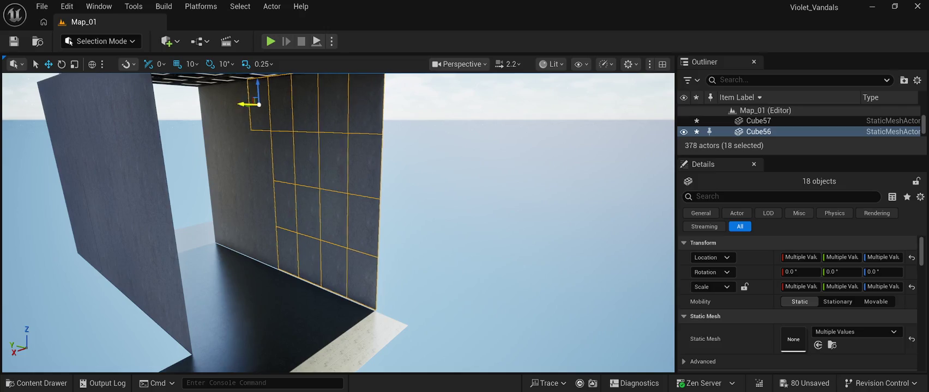
{"action": "left_click_drag", "start_coordinate": [246, 103], "coordinate": [242, 104]}
- Add the remaining dark-wall panels and shift the full 29-panel grid slightly along X
{"action": "scroll", "coordinate": [337, 223], "scroll_direction": "down", "scroll_amount": 10}
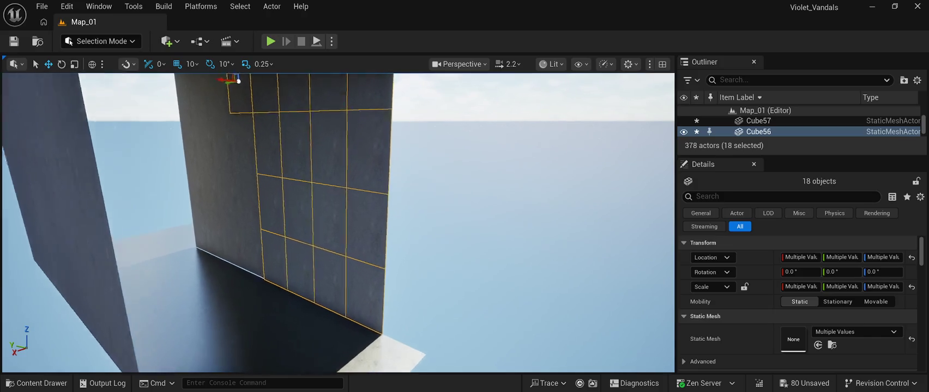
{"action": "scroll", "coordinate": [338, 224], "scroll_direction": "up", "scroll_amount": 5}
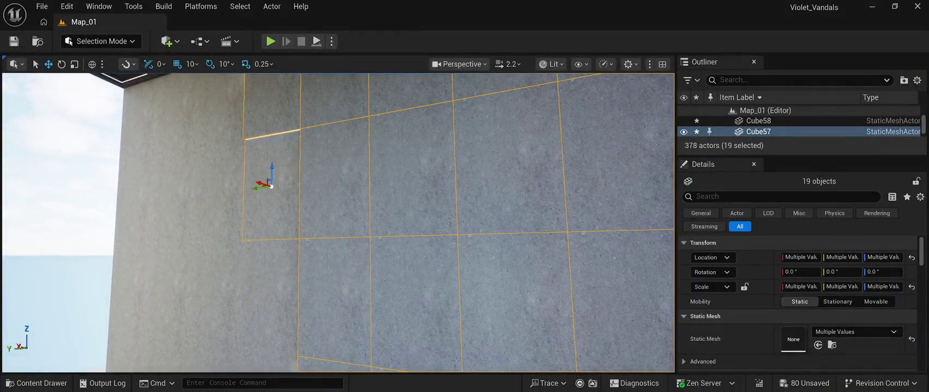
{"action": "left_click", "coordinate": [425, 101], "text": "ctrl"}
{"action": "scroll", "coordinate": [338, 224], "scroll_direction": "down", "scroll_amount": 3}
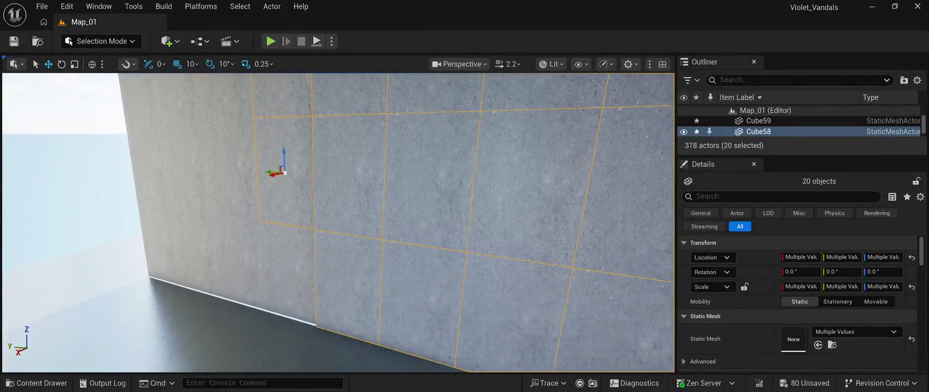
{"action": "left_click", "coordinate": [283, 273], "text": "ctrl"}
{"action": "left_click", "coordinate": [240, 262], "text": "ctrl"}
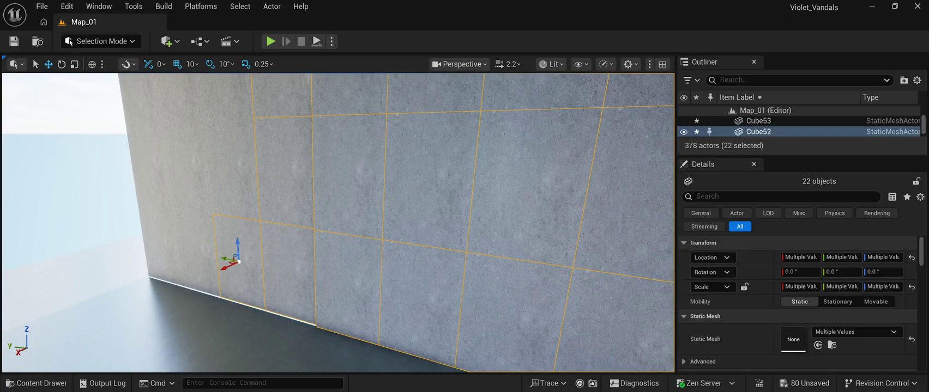
{"action": "left_click", "coordinate": [235, 164], "text": "ctrl"}
{"action": "scroll", "coordinate": [338, 223], "scroll_direction": "up", "scroll_amount": 3}
{"action": "left_click", "coordinate": [226, 186], "text": "ctrl"}
{"action": "left_click", "coordinate": [231, 109], "text": "ctrl"}
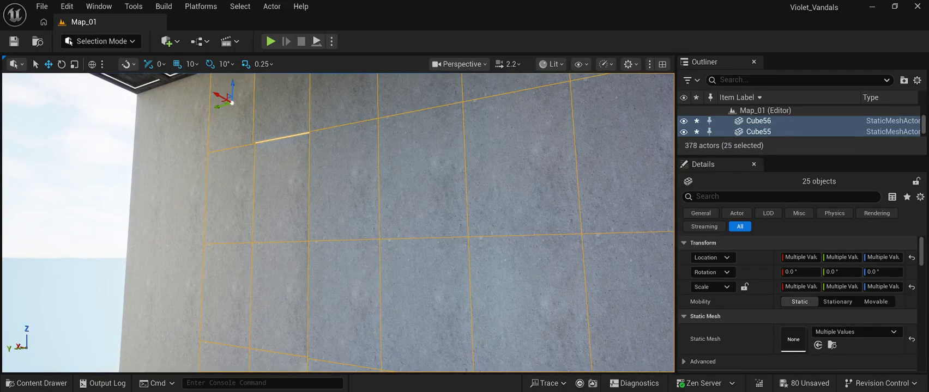
{"action": "left_click", "coordinate": [188, 126], "text": "ctrl"}
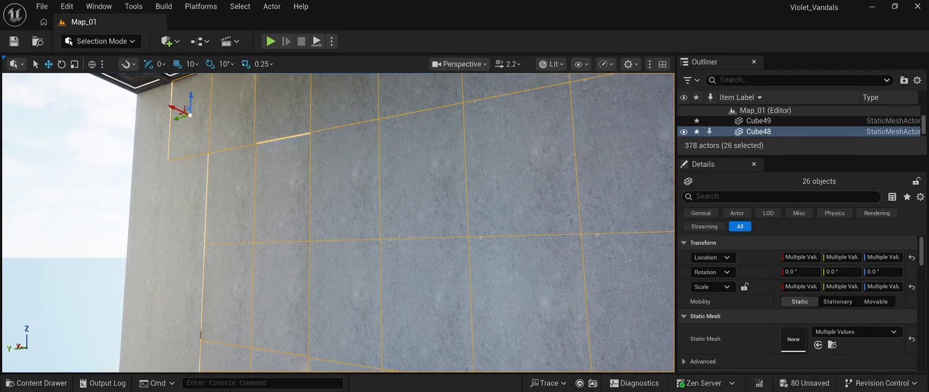
{"action": "left_click", "coordinate": [180, 201], "text": "ctrl"}
{"action": "left_click", "coordinate": [180, 284], "text": "ctrl"}
{"action": "left_click", "coordinate": [180, 300], "text": "ctrl"}
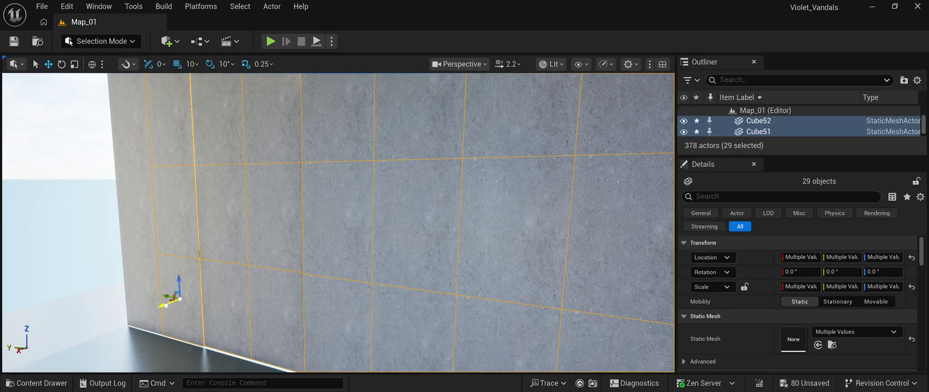
{"action": "mouse_move", "coordinate": [165, 305]}
{"action": "left_mouse_down"}
{"action": "mouse_move", "coordinate": [180, 294]}
{"action": "mouse_move", "coordinate": [158, 303]}
{"action": "mouse_move", "coordinate": [169, 278]}
{"action": "mouse_move", "coordinate": [164, 305]}
{"action": "mouse_move", "coordinate": [174, 294]}
{"action": "mouse_move", "coordinate": [159, 295]}
{"action": "left_mouse_up"}
- Push Cube59 and its neighbour to X -8345, then with Cube51 to X -8335
{"action": "left_click", "coordinate": [321, 225]}
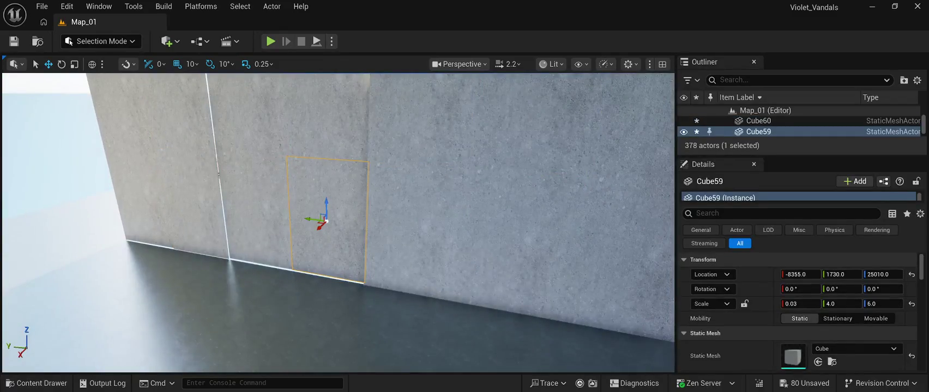
{"action": "left_click", "coordinate": [252, 213], "text": "ctrl"}
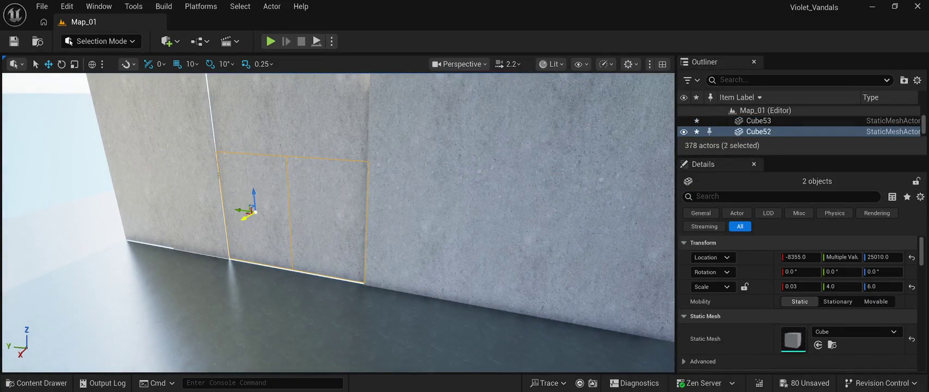
{"action": "left_click_drag", "start_coordinate": [249, 214], "coordinate": [247, 214]}
{"action": "left_click", "coordinate": [185, 207], "text": "ctrl"}
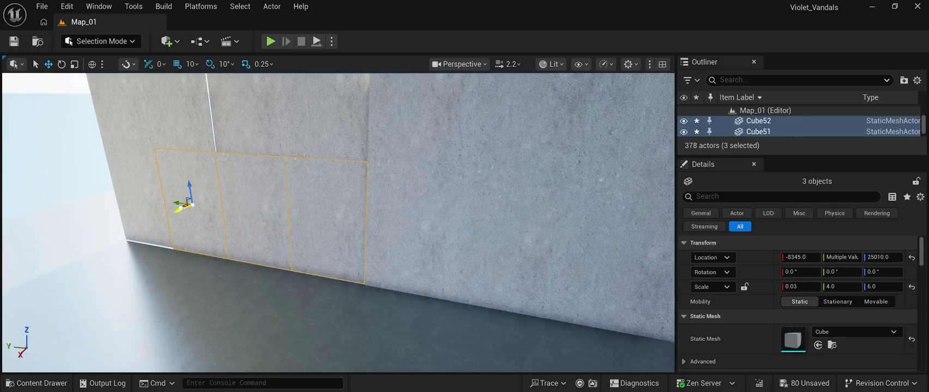
{"action": "left_click_drag", "start_coordinate": [186, 206], "coordinate": [180, 207]}
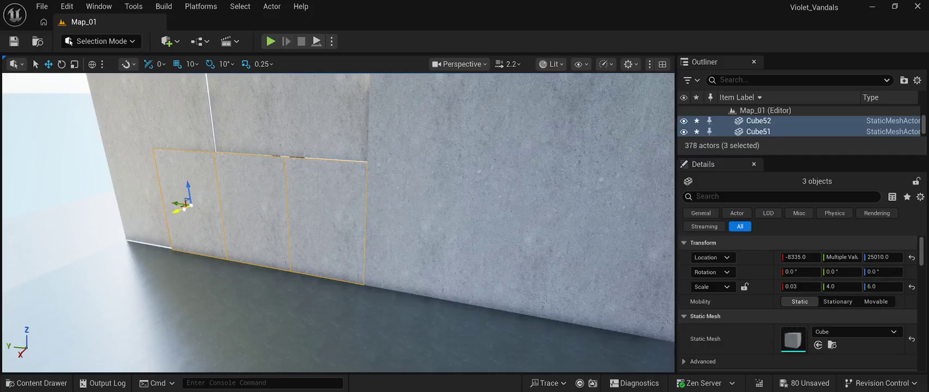
- Add the two upper wall panels to the selection and centre them in view
{"action": "left_click_drag", "start_coordinate": [381, 218], "coordinate": [215, 195]}
{"action": "left_click", "coordinate": [332, 233], "text": "ctrl"}
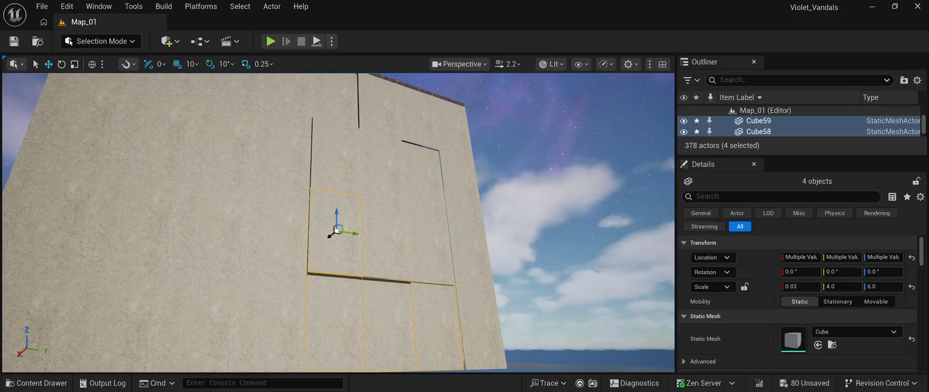
{"action": "left_click", "coordinate": [381, 236], "text": "ctrl"}
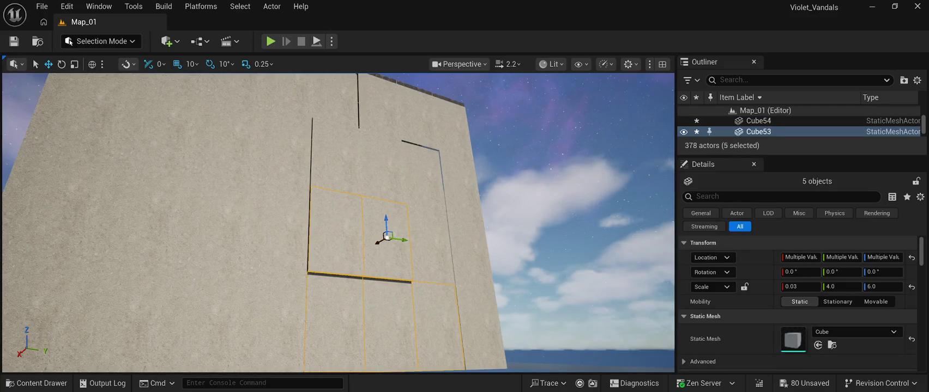
{"action": "left_click_drag", "start_coordinate": [381, 235], "coordinate": [196, 231]}
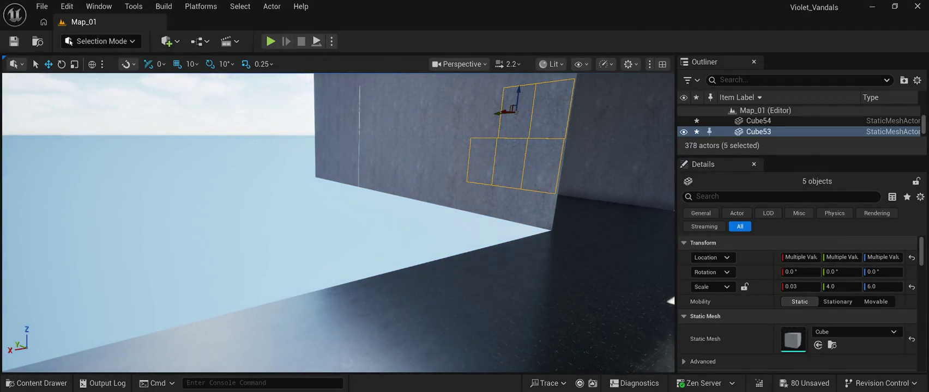
{"action": "left_click_drag", "start_coordinate": [669, 300], "coordinate": [578, 297]}
{"action": "mouse_move", "coordinate": [338, 224]}
{"action": "left_mouse_down"}
{"action": "mouse_move", "coordinate": [212, 217]}
{"action": "mouse_move", "coordinate": [213, 176]}
{"action": "mouse_move", "coordinate": [278, 161]}
{"action": "mouse_move", "coordinate": [248, 157]}
{"action": "left_mouse_up"}
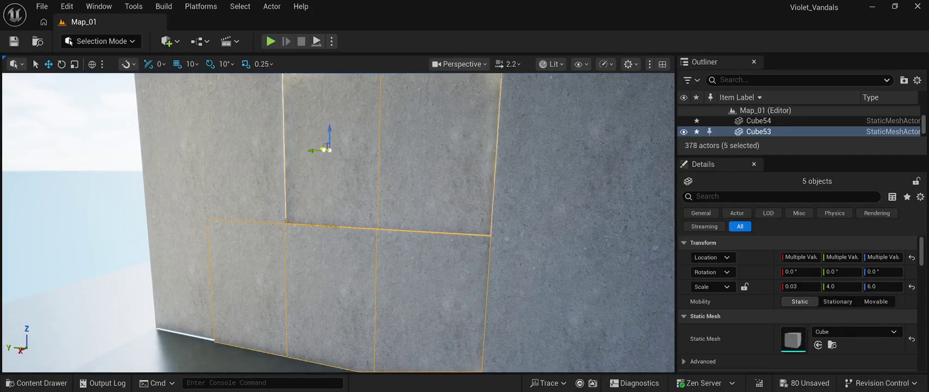
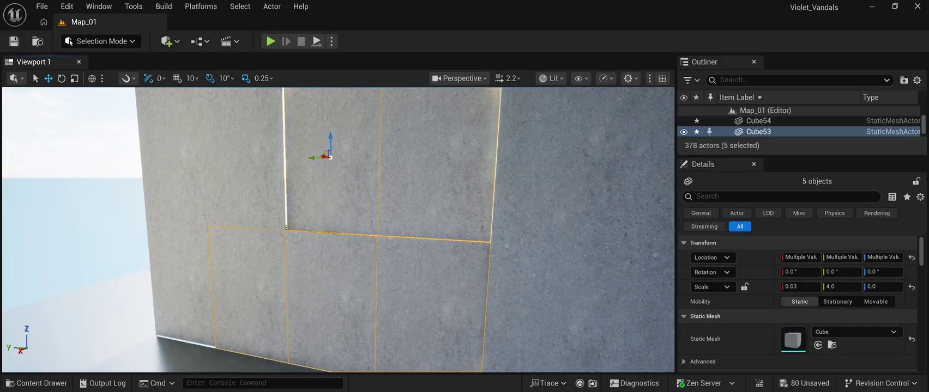
- Test-drag the five wall slabs along Y, set location snap to 50, and turn off rotation snap
{"action": "left_click_drag", "start_coordinate": [310, 158], "coordinate": [308, 161]}
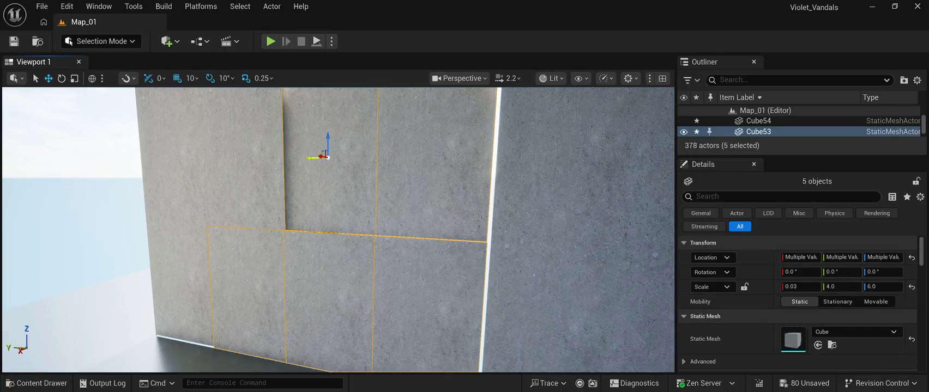
{"action": "left_click_drag", "start_coordinate": [309, 158], "coordinate": [315, 159]}
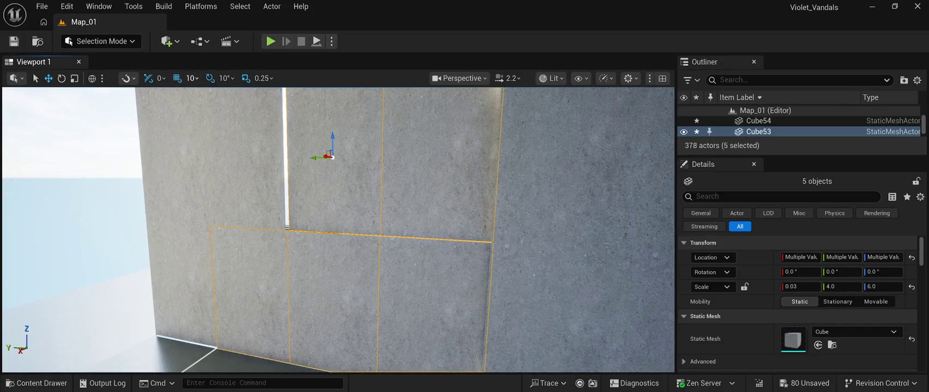
{"action": "key", "text": "bracketright"}
{"action": "mouse_move", "coordinate": [318, 159]}
{"action": "left_mouse_down"}
{"action": "mouse_move", "coordinate": [299, 157]}
{"action": "mouse_move", "coordinate": [318, 158]}
{"action": "left_mouse_up"}
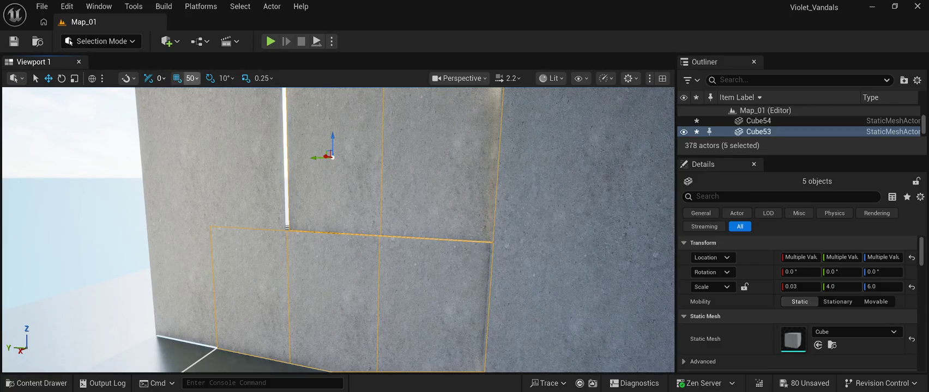
{"action": "left_click", "coordinate": [210, 78]}
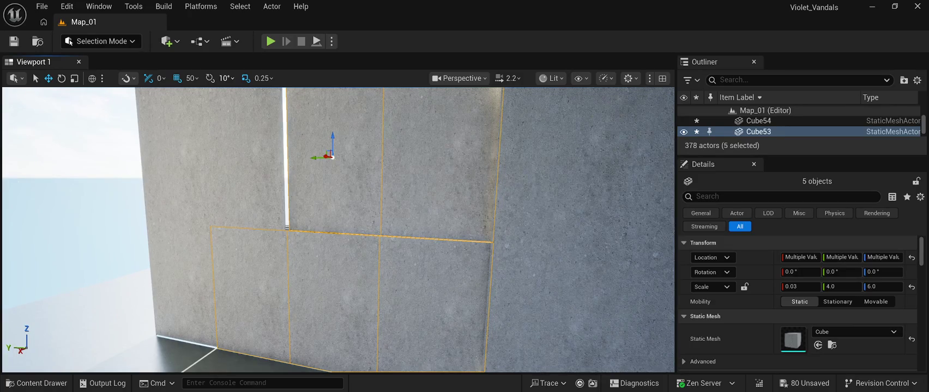
{"action": "key", "text": "ctrl+z"}
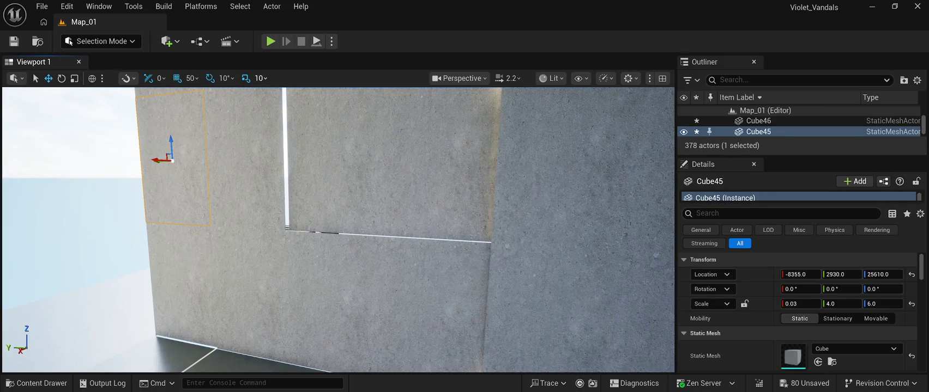
- Nudge wall panels Cube58 and Cube53 along X, undoing the stray Y move of Cube58
{"action": "key", "text": "ctrl+z"}
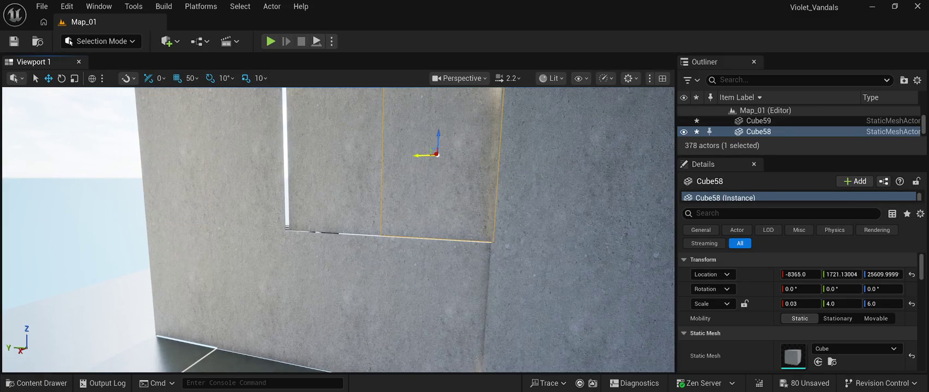
{"action": "left_click_drag", "start_coordinate": [415, 156], "coordinate": [402, 156]}
{"action": "key", "text": "ctrl+z"}
{"action": "key", "text": "ctrl+z"}
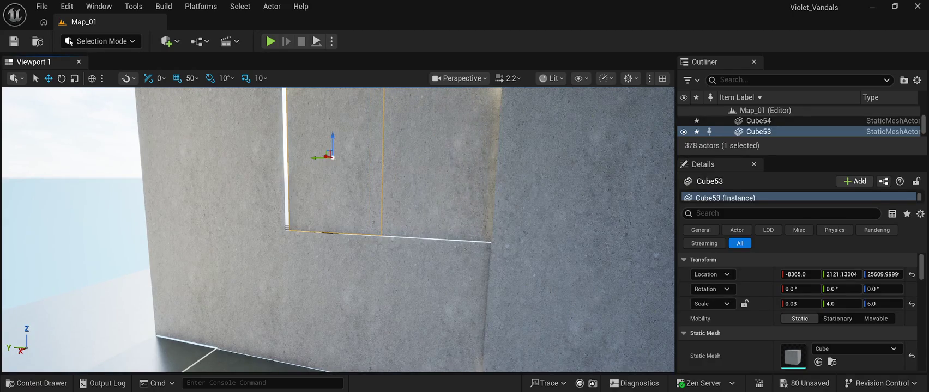
{"action": "left_click_drag", "start_coordinate": [323, 157], "coordinate": [319, 157]}
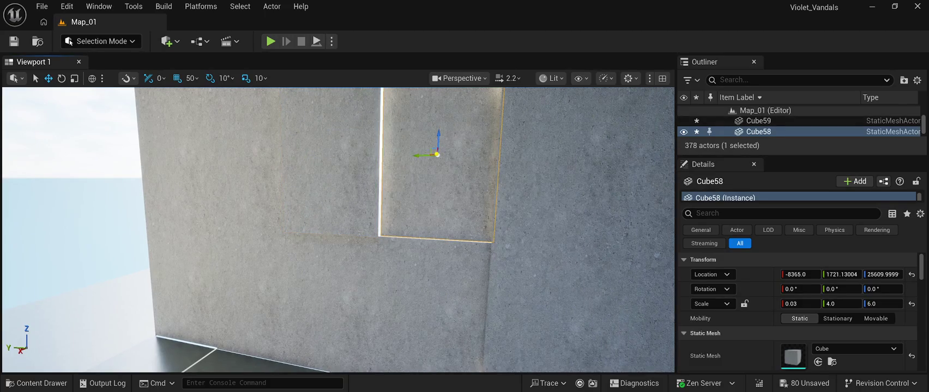
{"action": "left_click", "coordinate": [432, 157]}
{"action": "left_click_drag", "start_coordinate": [434, 155], "coordinate": [429, 155]}
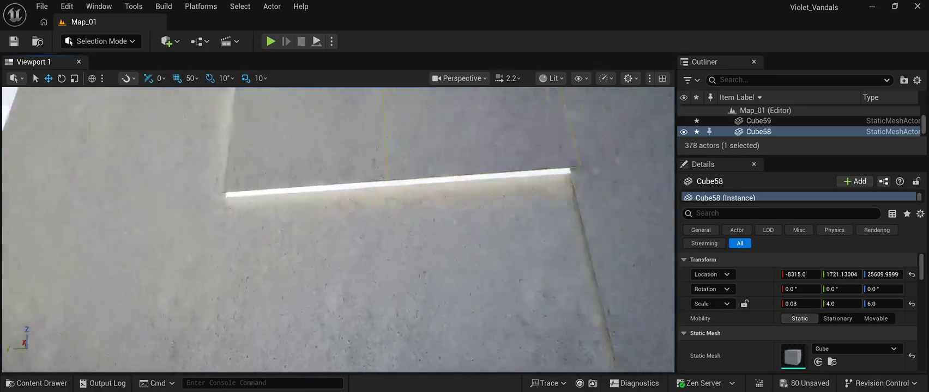
- Undo an accidental lowering of Cube53 and set the scale snap step to 0.5
{"action": "left_click_drag", "start_coordinate": [458, 193], "coordinate": [442, 206]}
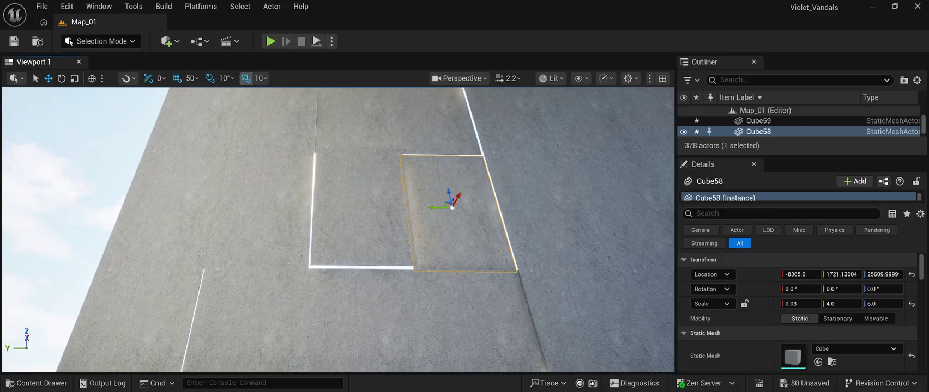
{"action": "scroll", "coordinate": [256, 78], "scroll_direction": "down", "scroll_amount": 1}
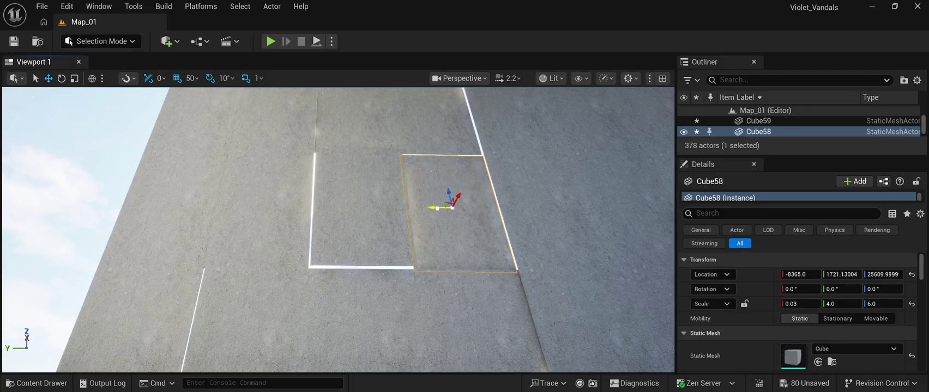
{"action": "left_click", "coordinate": [354, 207]}
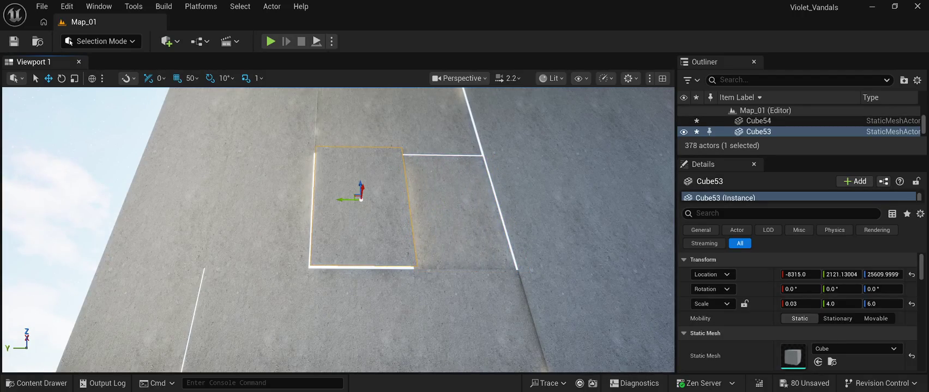
{"action": "left_click_drag", "start_coordinate": [359, 182], "coordinate": [372, 200]}
{"action": "key", "text": "ctrl+z"}
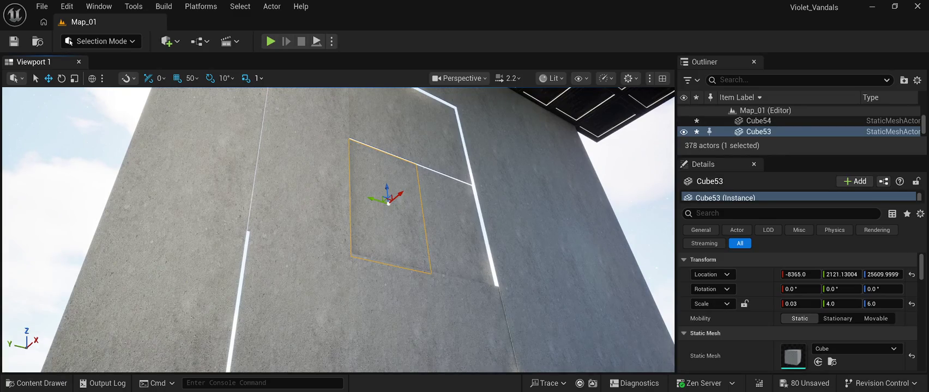
{"action": "key", "text": "bracketleft"}
{"action": "mouse_move", "coordinate": [406, 193]}
{"action": "left_mouse_down"}
{"action": "mouse_move", "coordinate": [436, 153]}
{"action": "mouse_move", "coordinate": [420, 212]}
{"action": "mouse_move", "coordinate": [404, 215]}
{"action": "mouse_move", "coordinate": [446, 211]}
{"action": "left_mouse_up"}
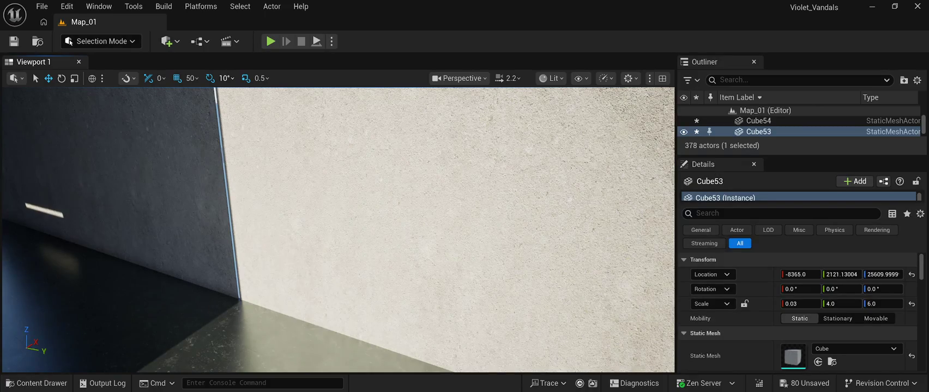
- Focus on wall panel Cube34, test-drag it along X, and raise location snap to 100 units
{"action": "left_click", "coordinate": [174, 109]}
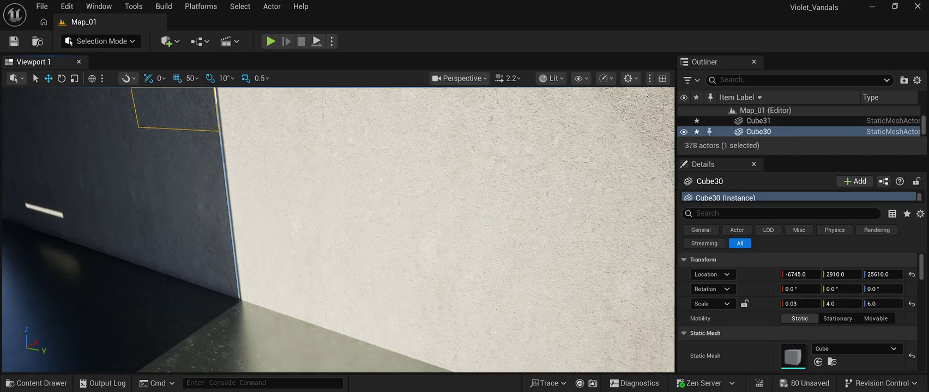
{"action": "key", "text": "f"}
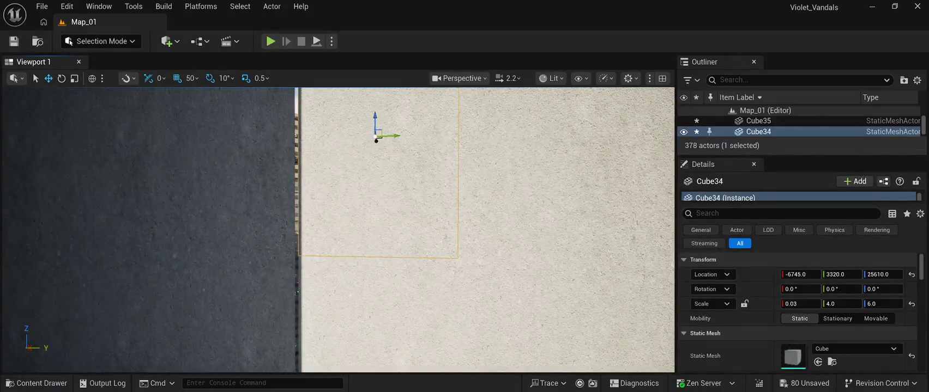
{"action": "left_click_drag", "start_coordinate": [382, 218], "coordinate": [329, 247]}
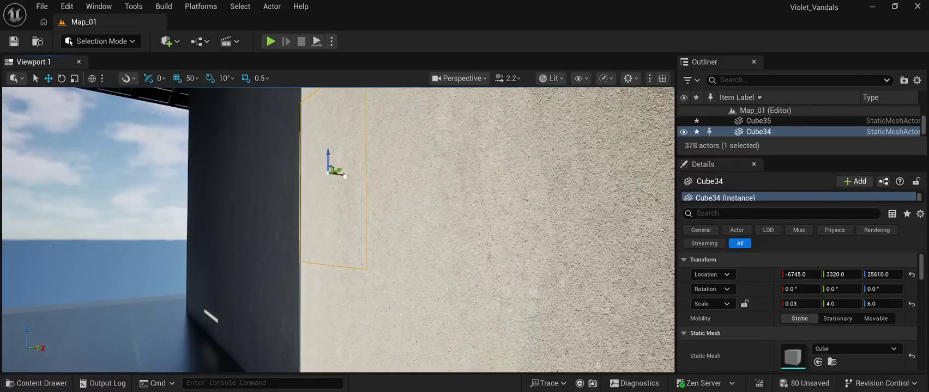
{"action": "left_click_drag", "start_coordinate": [338, 175], "coordinate": [351, 177]}
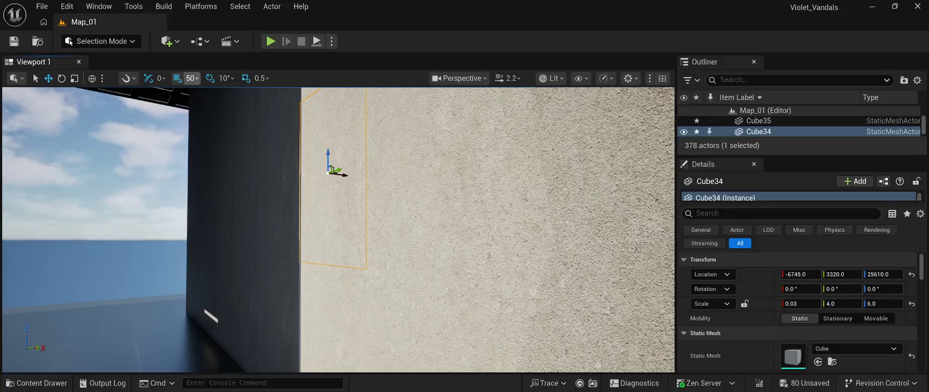
{"action": "key", "text": "bracketright"}
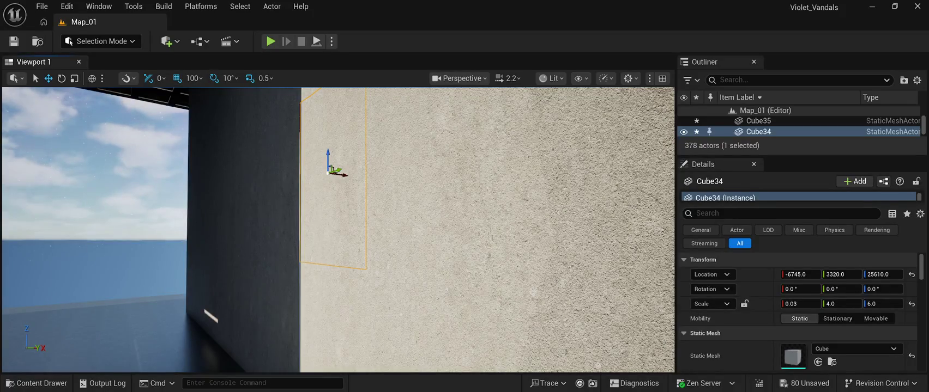
{"action": "mouse_move", "coordinate": [344, 177]}
{"action": "left_mouse_down"}
{"action": "mouse_move", "coordinate": [318, 176]}
{"action": "mouse_move", "coordinate": [343, 176]}
{"action": "left_mouse_up"}
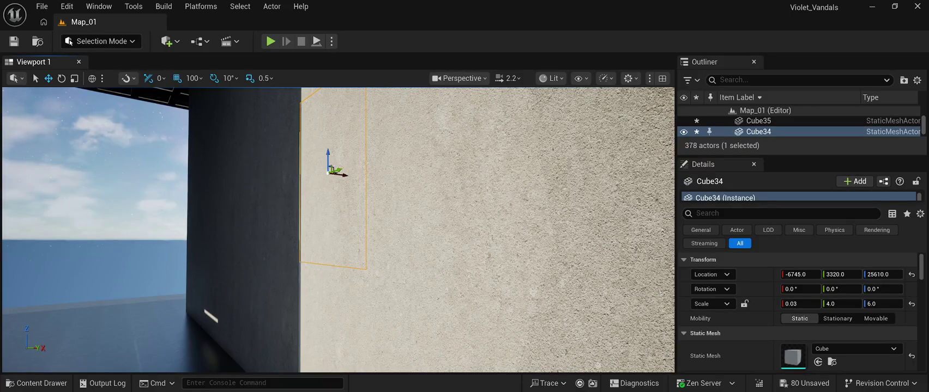
{"action": "scroll", "coordinate": [338, 228], "scroll_direction": "up", "scroll_amount": 5}
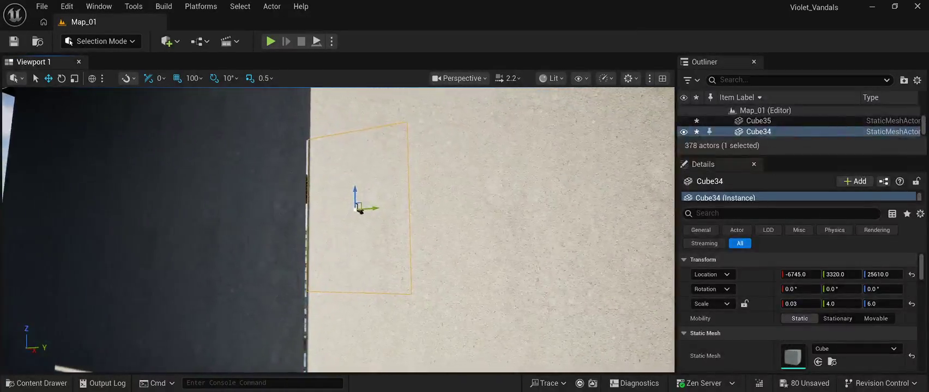
- Compare Cube34 moves, drop location snap to 10 units, and nudge Cube34 to Y 3310
{"action": "scroll", "coordinate": [337, 229], "scroll_direction": "up", "scroll_amount": 2}
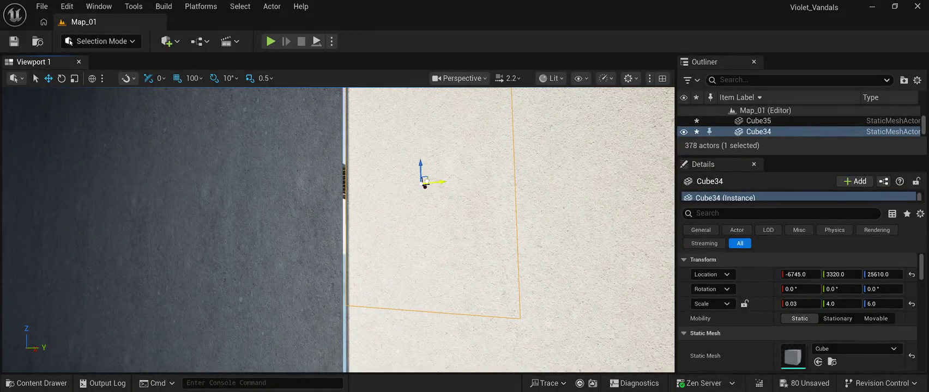
{"action": "left_click_drag", "start_coordinate": [425, 180], "coordinate": [417, 180]}
{"action": "key", "text": "ctrl+z"}
{"action": "key", "text": "ctrl+y"}
{"action": "key", "text": "ctrl+z"}
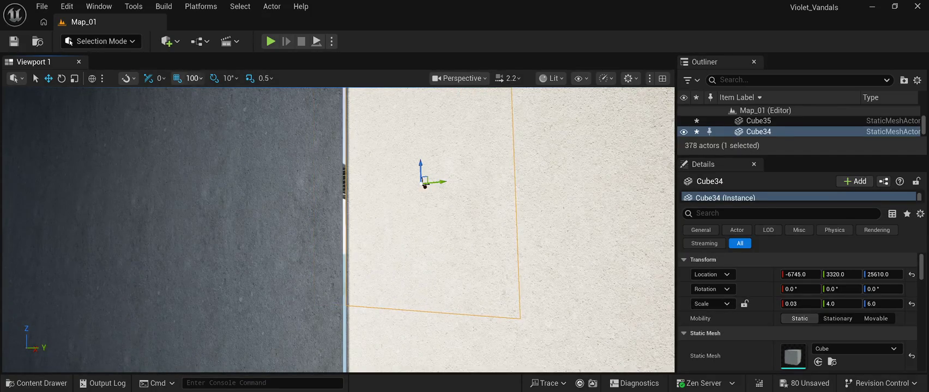
{"action": "key", "text": "bracketleft"}
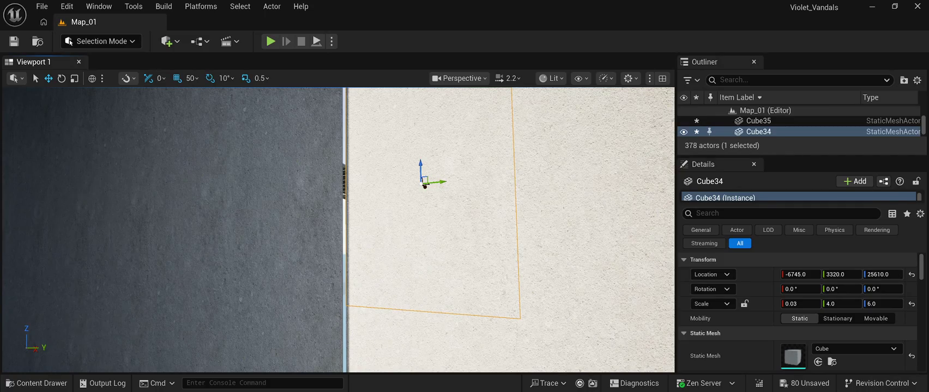
{"action": "key", "text": "ctrl+y"}
{"action": "key", "text": "ctrl+z"}
{"action": "key", "text": "bracketleft"}
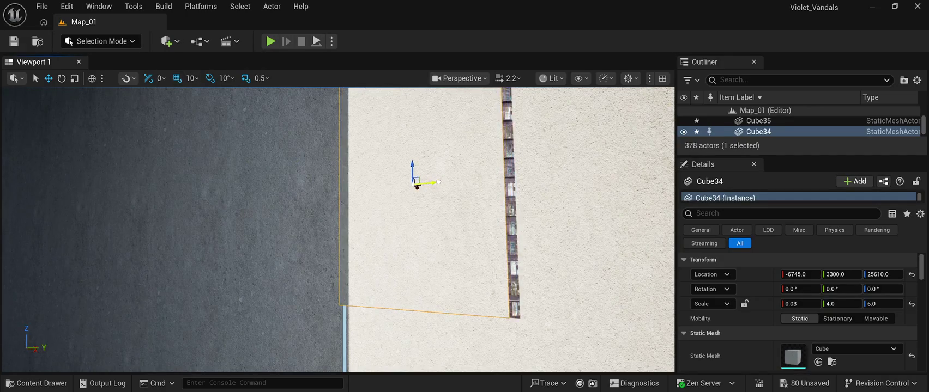
{"action": "left_click_drag", "start_coordinate": [447, 182], "coordinate": [443, 181]}
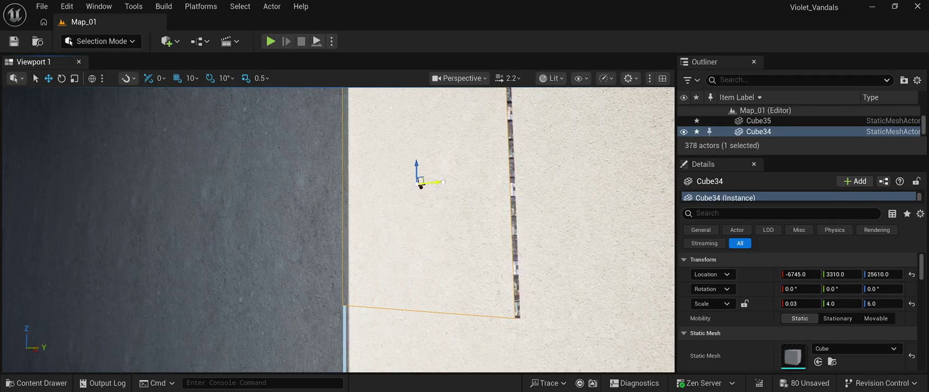
- Move the lower panel Cube35 20 units to Y 3300, then select Cube38 and Cube53
{"action": "scroll", "coordinate": [421, 183], "scroll_direction": "down", "scroll_amount": 3}
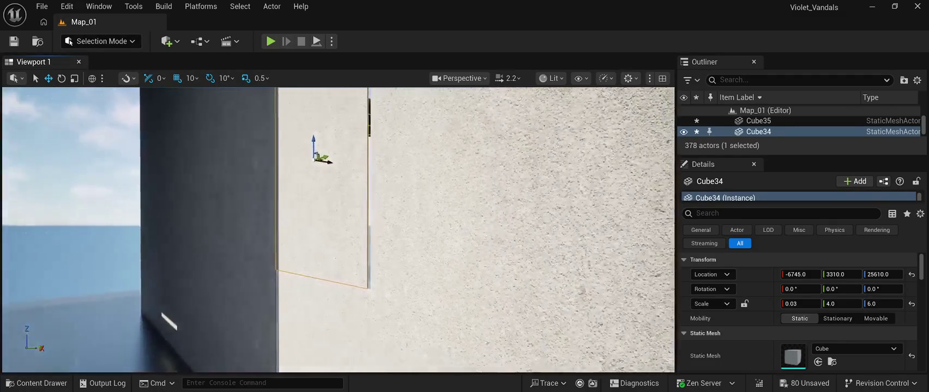
{"action": "left_click_drag", "start_coordinate": [450, 162], "coordinate": [450, 162]}
{"action": "left_click", "coordinate": [350, 289]}
{"action": "left_click_drag", "start_coordinate": [365, 296], "coordinate": [347, 288]}
{"action": "left_click_drag", "start_coordinate": [304, 318], "coordinate": [304, 317]}
{"action": "left_click", "coordinate": [369, 220]}
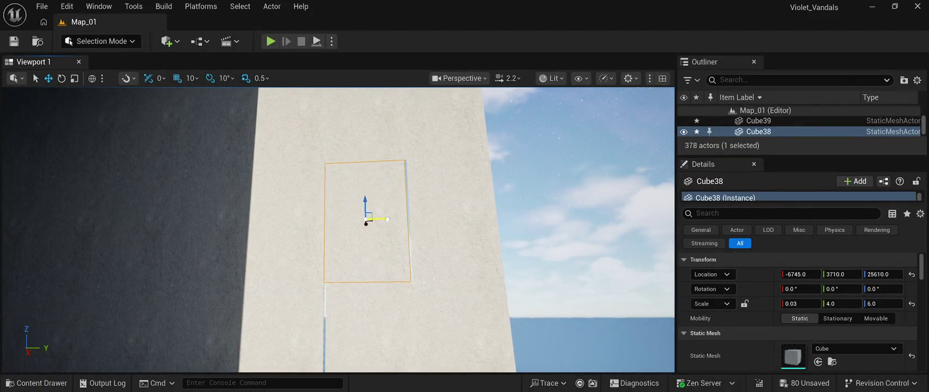
{"action": "left_click_drag", "start_coordinate": [388, 219], "coordinate": [388, 219]}
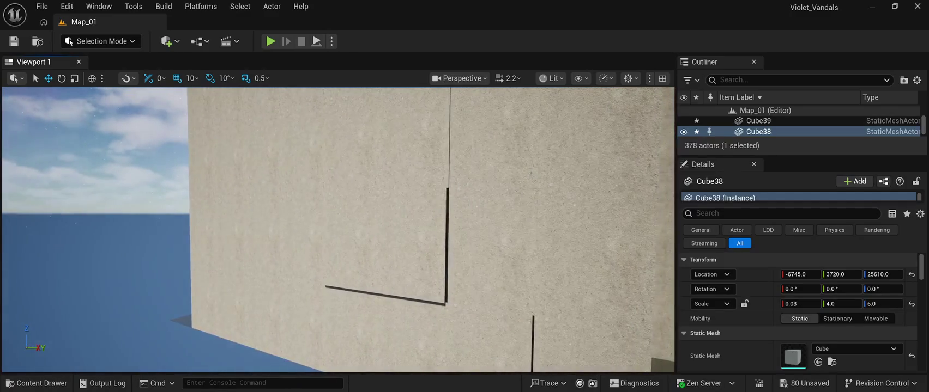
{"action": "left_click", "coordinate": [413, 241]}
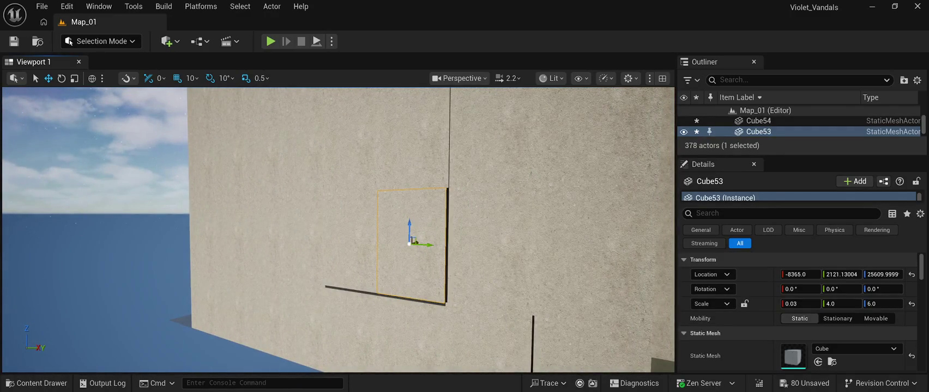
- Nudge Cube53 10 units along X and Y, then reselect Cube58 and undo its last move
{"action": "left_click_drag", "start_coordinate": [413, 240], "coordinate": [414, 241]}
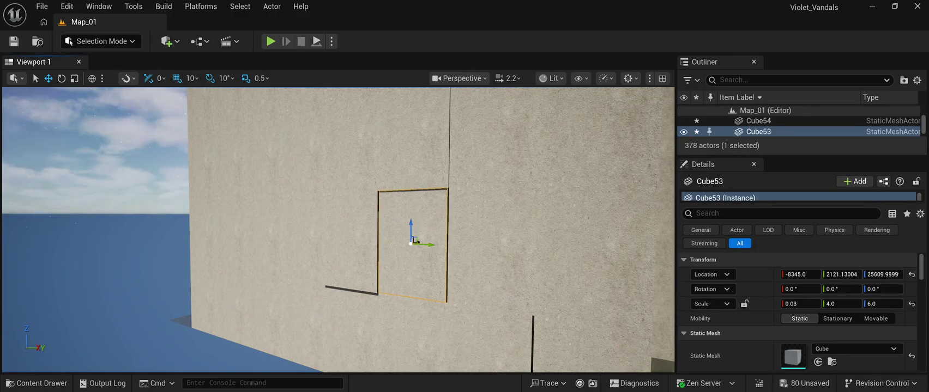
{"action": "left_click_drag", "start_coordinate": [415, 240], "coordinate": [417, 240]}
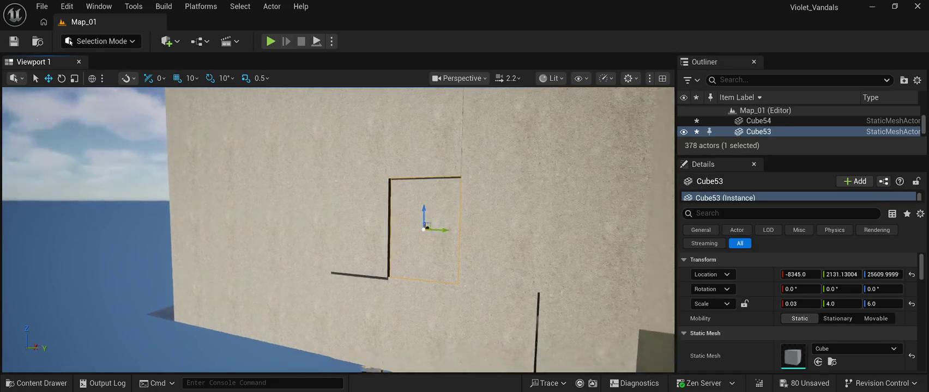
{"action": "left_click", "coordinate": [455, 229]}
{"action": "mouse_move", "coordinate": [455, 229]}
{"action": "left_mouse_down"}
{"action": "mouse_move", "coordinate": [431, 226]}
{"action": "mouse_move", "coordinate": [427, 210]}
{"action": "left_mouse_up"}
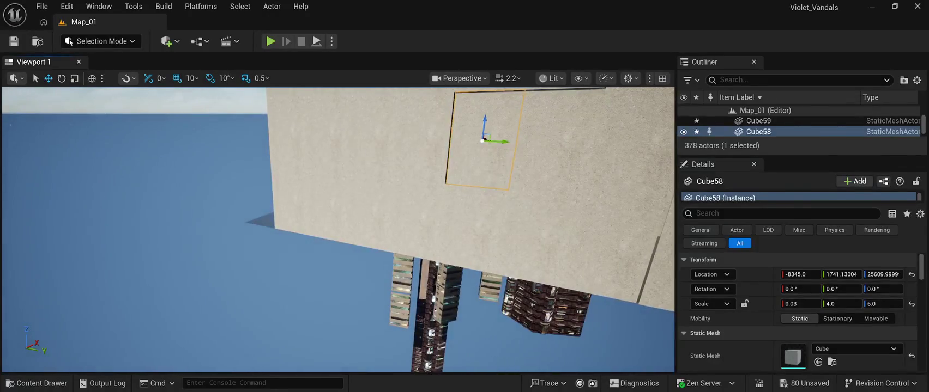
{"action": "left_click", "coordinate": [82, 164]}
{"action": "left_click_drag", "start_coordinate": [348, 229], "coordinate": [373, 279]}
{"action": "left_click", "coordinate": [373, 279]}
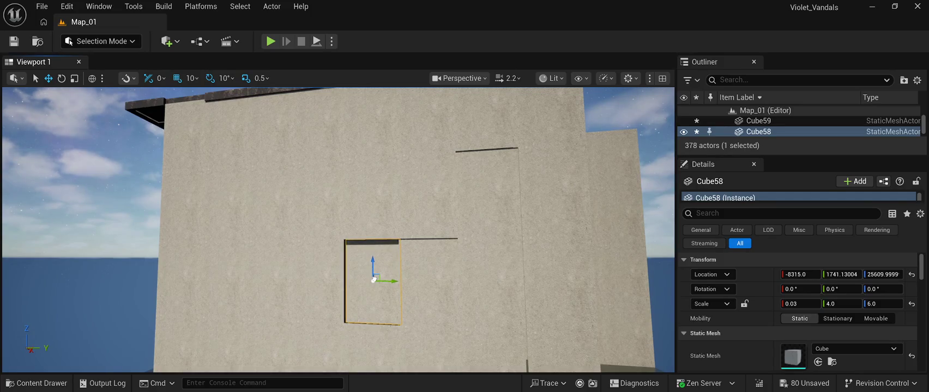
{"action": "key", "text": "ctrl+z"}
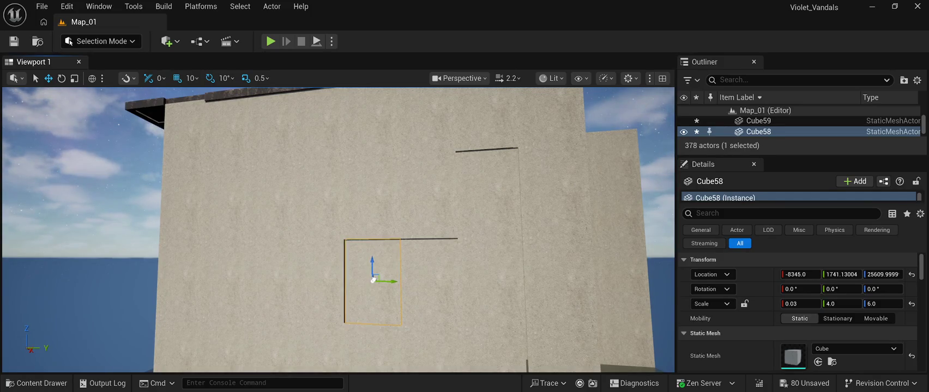
- Shift Cube58 10 units along X and 10 along Y, sliding a duplicate copy left
{"action": "left_click_drag", "start_coordinate": [372, 280], "coordinate": [376, 200]}
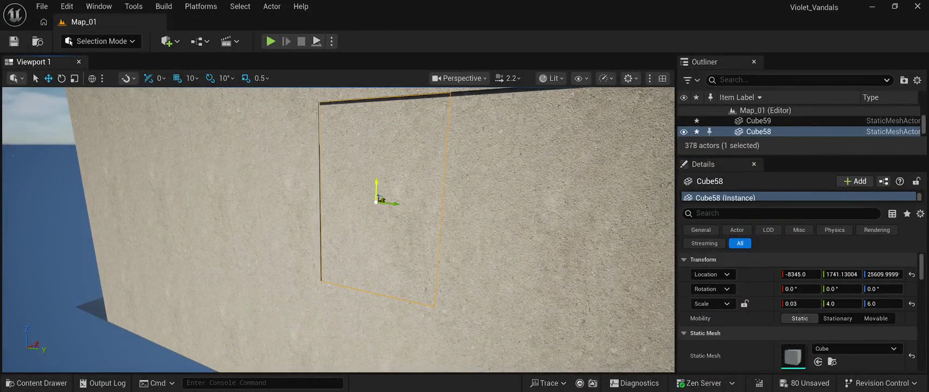
{"action": "mouse_move", "coordinate": [382, 199]}
{"action": "left_mouse_down"}
{"action": "mouse_move", "coordinate": [472, 187]}
{"action": "mouse_move", "coordinate": [462, 199]}
{"action": "left_mouse_up"}
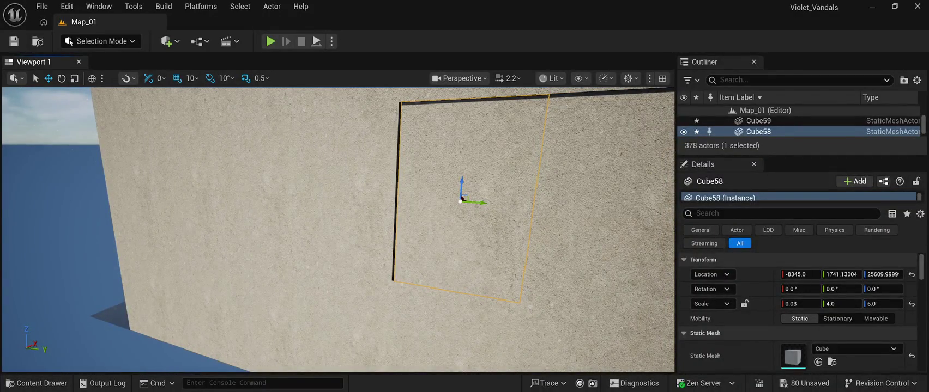
{"action": "mouse_move", "coordinate": [461, 201]}
{"action": "left_mouse_down"}
{"action": "mouse_move", "coordinate": [346, 190]}
{"action": "mouse_move", "coordinate": [283, 196]}
{"action": "left_mouse_up"}
{"action": "left_click", "coordinate": [349, 267]}
{"action": "mouse_move", "coordinate": [348, 267]}
{"action": "left_mouse_down"}
{"action": "mouse_move", "coordinate": [392, 234]}
{"action": "mouse_move", "coordinate": [457, 232]}
{"action": "left_mouse_up"}
{"action": "mouse_move", "coordinate": [396, 278]}
{"action": "left_mouse_down"}
{"action": "mouse_move", "coordinate": [436, 276]}
{"action": "mouse_move", "coordinate": [349, 275]}
{"action": "left_mouse_up"}
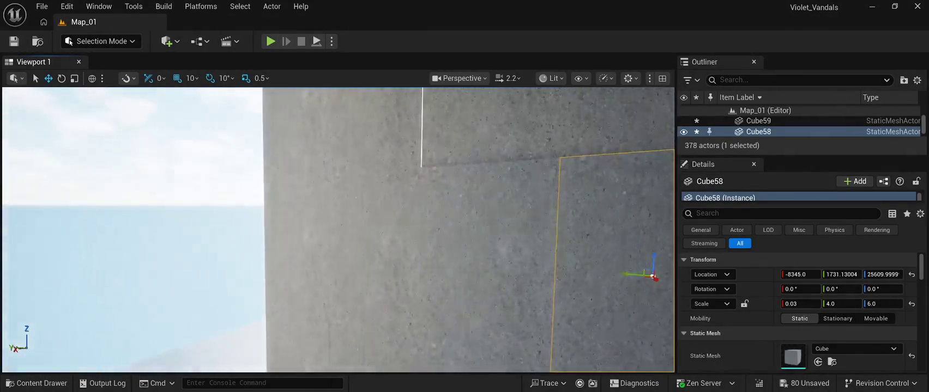
{"action": "left_click", "coordinate": [163, 218]}
{"action": "left_click_drag", "start_coordinate": [349, 228], "coordinate": [431, 229]}
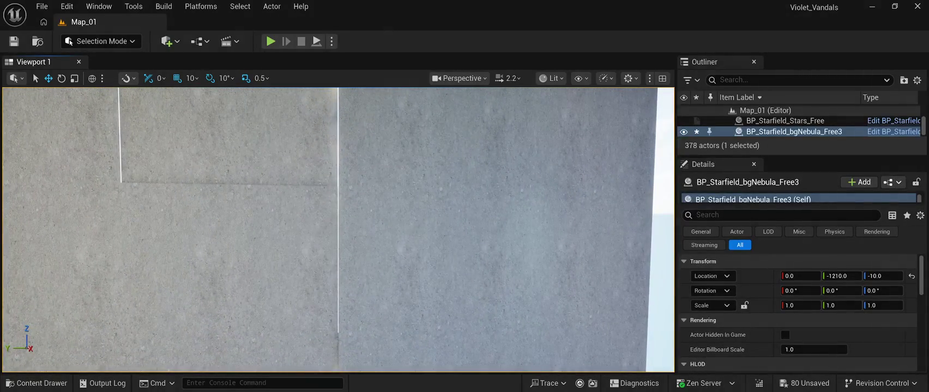
{"action": "left_click", "coordinate": [286, 262]}
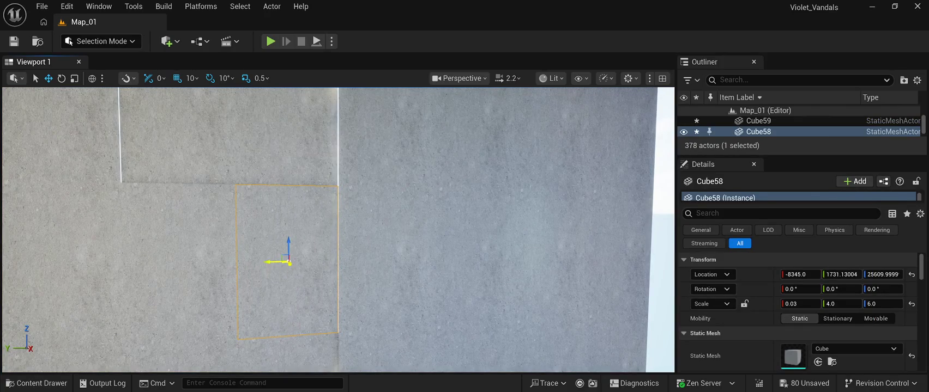
- Select the wall panel Cube57 and nudge it 20 units along X
{"action": "key", "text": "s"}
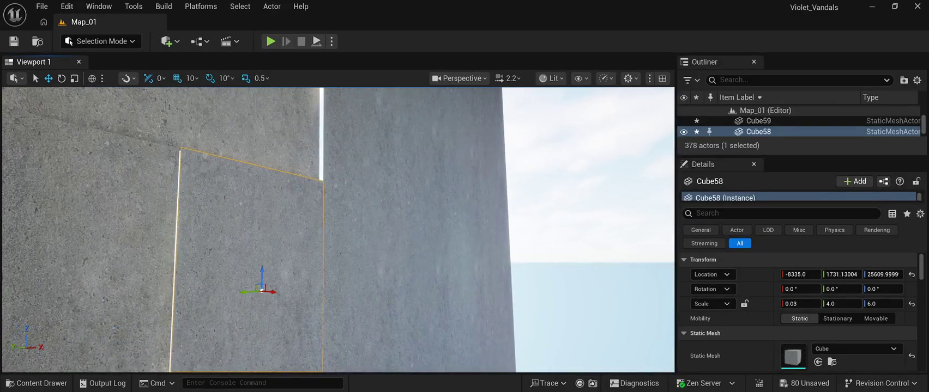
{"action": "left_click", "coordinate": [621, 164]}
{"action": "key", "text": "w"}
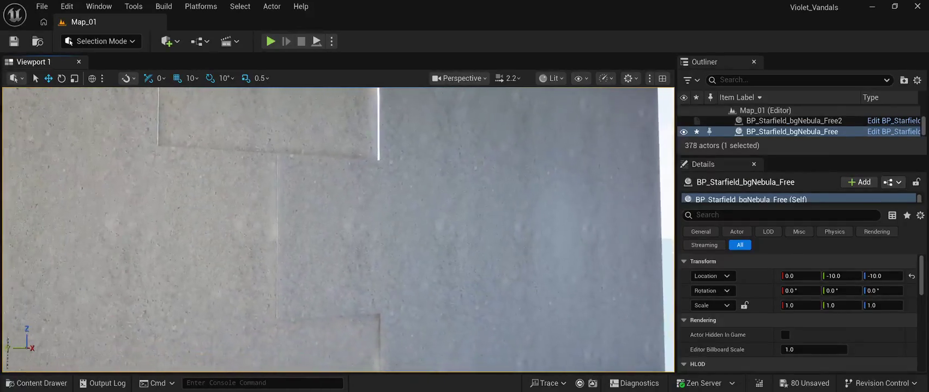
{"action": "left_click", "coordinate": [347, 280]}
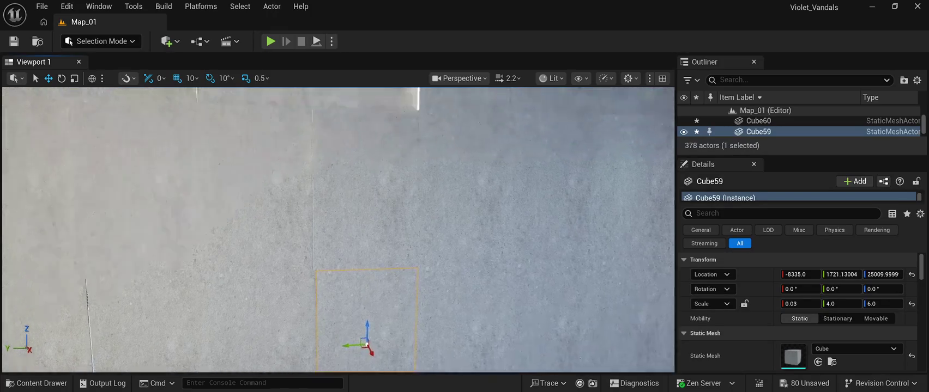
{"action": "left_click", "coordinate": [344, 188]}
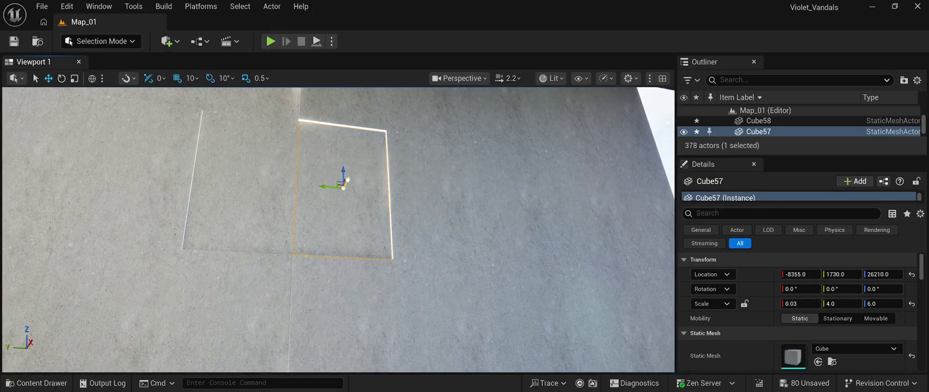
{"action": "left_click_drag", "start_coordinate": [348, 181], "coordinate": [431, 188]}
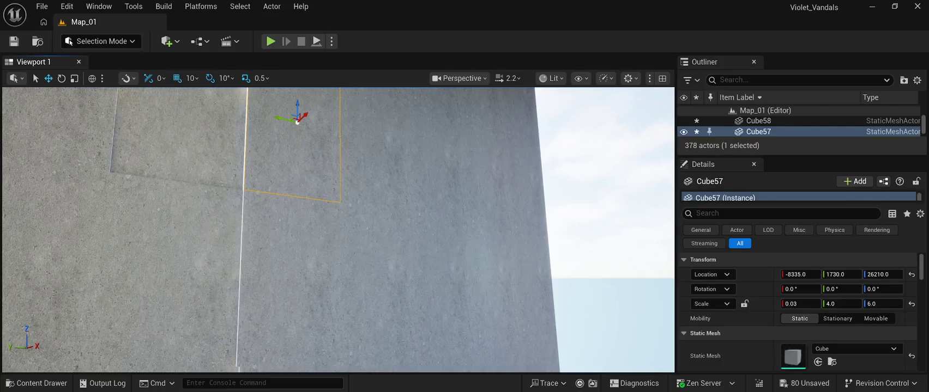
- Shift the thin upper panel Cube55 10 units in X and Y
{"action": "left_click", "coordinate": [599, 190]}
{"action": "left_click_drag", "start_coordinate": [600, 190], "coordinate": [572, 163]}
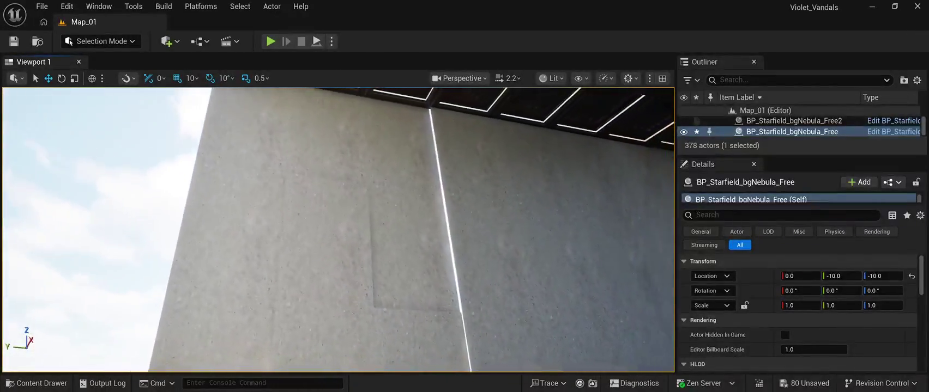
{"action": "left_click", "coordinate": [393, 142]}
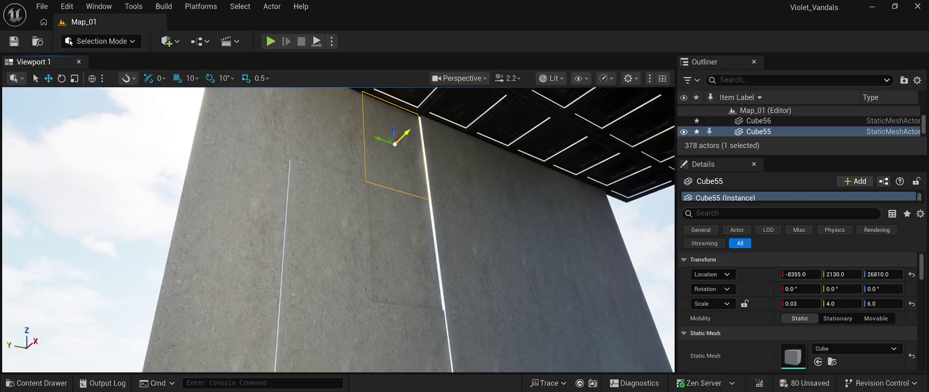
{"action": "left_click_drag", "start_coordinate": [408, 132], "coordinate": [384, 138]}
- Step down through panels Cube54 to Cube52 and slide Cube51 10 units along Y
{"action": "left_click", "coordinate": [406, 240]}
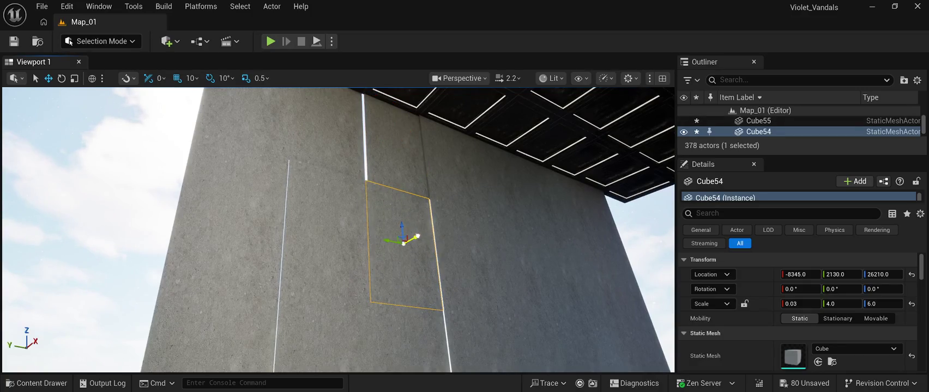
{"action": "mouse_move", "coordinate": [405, 242]}
{"action": "left_mouse_down"}
{"action": "mouse_move", "coordinate": [419, 305]}
{"action": "mouse_move", "coordinate": [403, 302]}
{"action": "mouse_move", "coordinate": [403, 284]}
{"action": "left_mouse_up"}
{"action": "left_click", "coordinate": [412, 284]}
{"action": "left_click", "coordinate": [417, 297]}
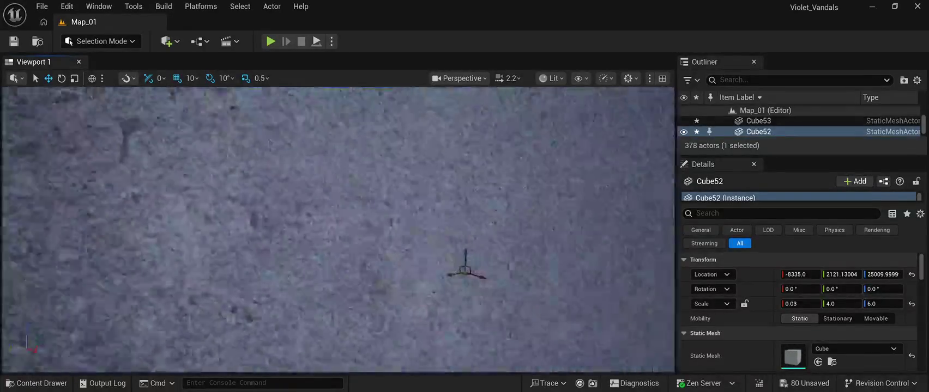
{"action": "scroll", "coordinate": [418, 291], "scroll_direction": "down", "scroll_amount": 5}
{"action": "left_click", "coordinate": [418, 291]}
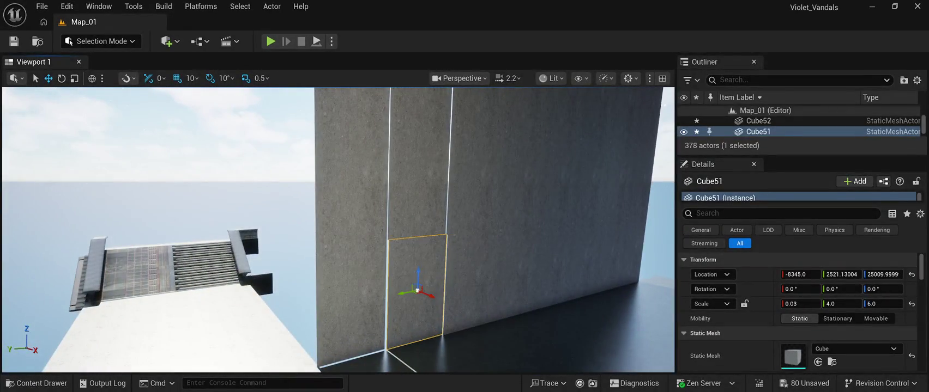
{"action": "mouse_move", "coordinate": [406, 292]}
{"action": "left_mouse_down"}
{"action": "mouse_move", "coordinate": [428, 298]}
{"action": "mouse_move", "coordinate": [444, 256]}
{"action": "left_mouse_up"}
- Slide Cube50 10 units along Y and X, then reselect Cube51 and undo
{"action": "left_click", "coordinate": [382, 240]}
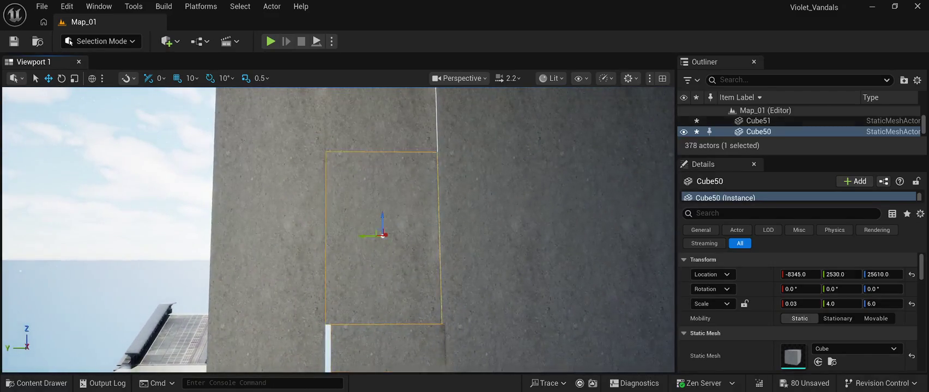
{"action": "left_click_drag", "start_coordinate": [363, 236], "coordinate": [344, 238]}
{"action": "mouse_move", "coordinate": [400, 237]}
{"action": "left_mouse_down"}
{"action": "mouse_move", "coordinate": [360, 229]}
{"action": "mouse_move", "coordinate": [314, 257]}
{"action": "left_mouse_up"}
{"action": "left_click", "coordinate": [370, 228]}
{"action": "left_click", "coordinate": [308, 248]}
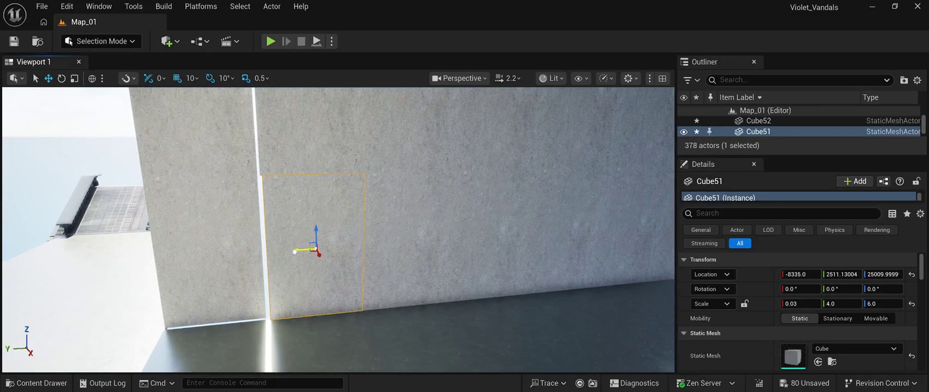
{"action": "scroll", "coordinate": [294, 251], "scroll_direction": "up", "scroll_amount": 3}
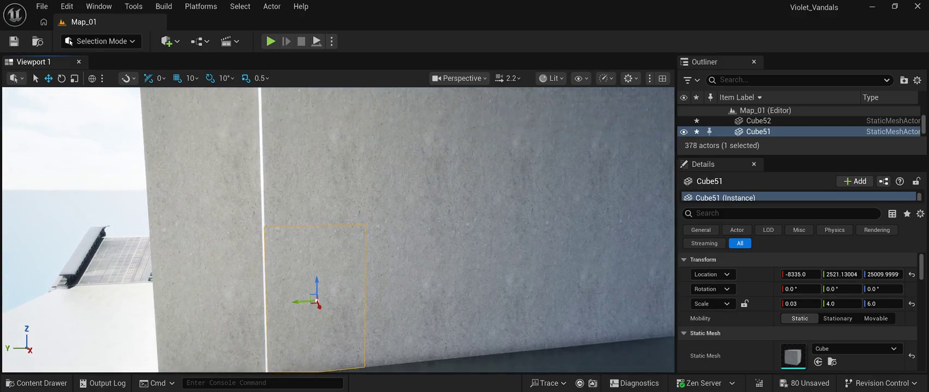
{"action": "key", "text": "ctrl+z"}
{"action": "key", "text": "ctrl+z"}
{"action": "key", "text": "a"}
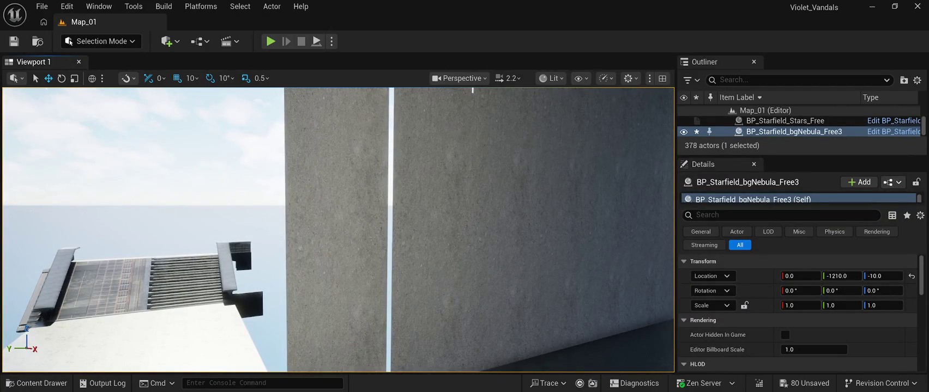
- Fly around the corridor walls with W/S, then show the CyberPunkMegapack Meshes assets
{"action": "key", "text": "w"}
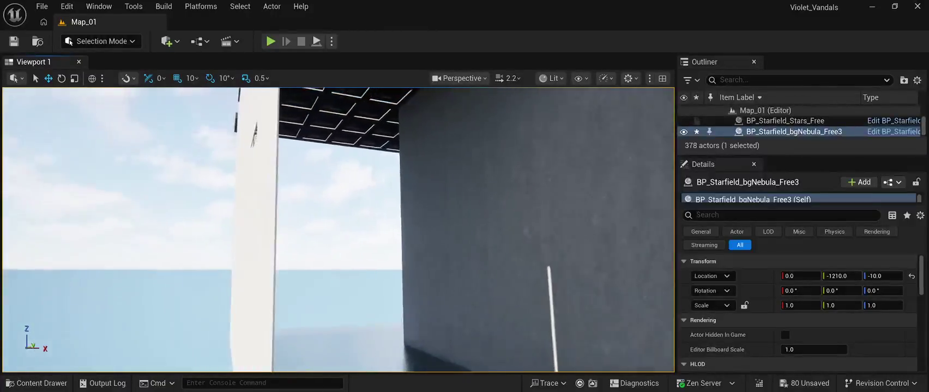
{"action": "key", "text": "s"}
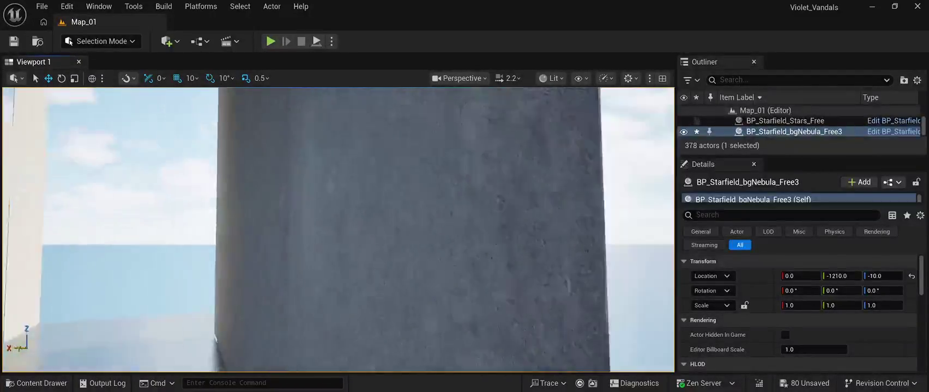
{"action": "key", "text": "w"}
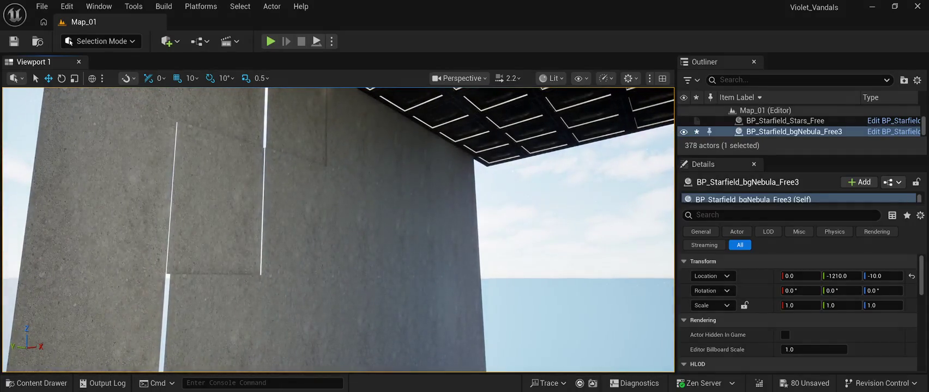
{"action": "key", "text": "w"}
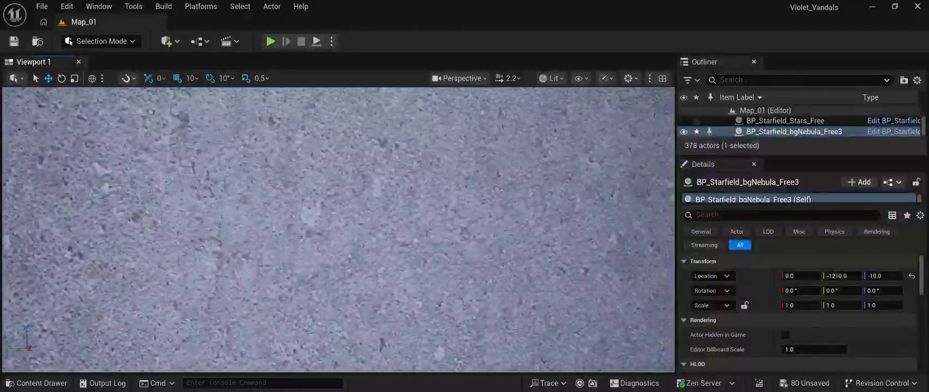
{"action": "key", "text": "s"}
{"action": "key", "text": "w"}
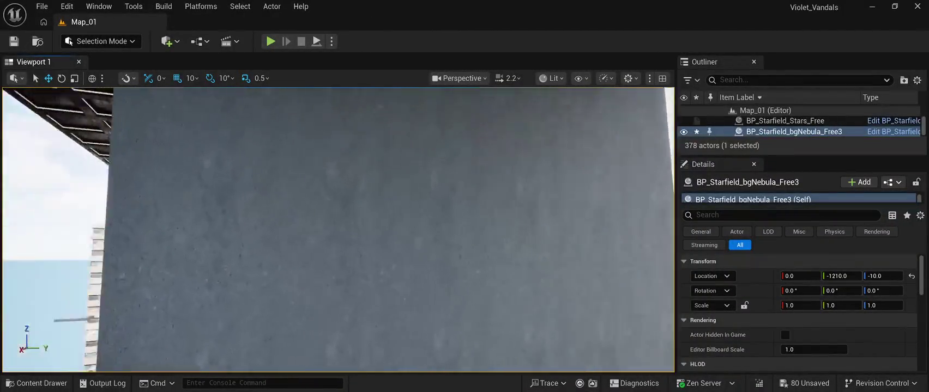
{"action": "key", "text": "s"}
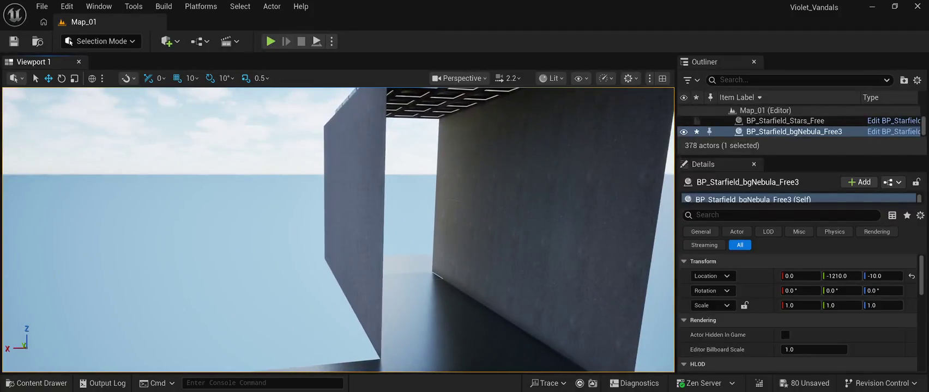
{"action": "key", "text": "w"}
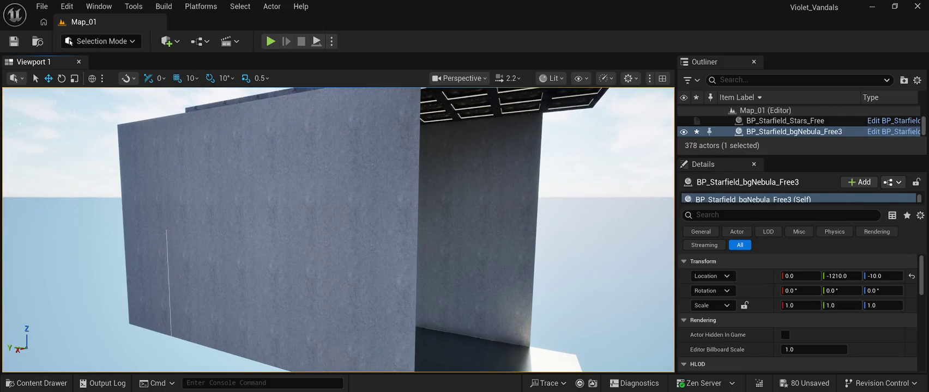
{"action": "left_click", "coordinate": [36, 383]}
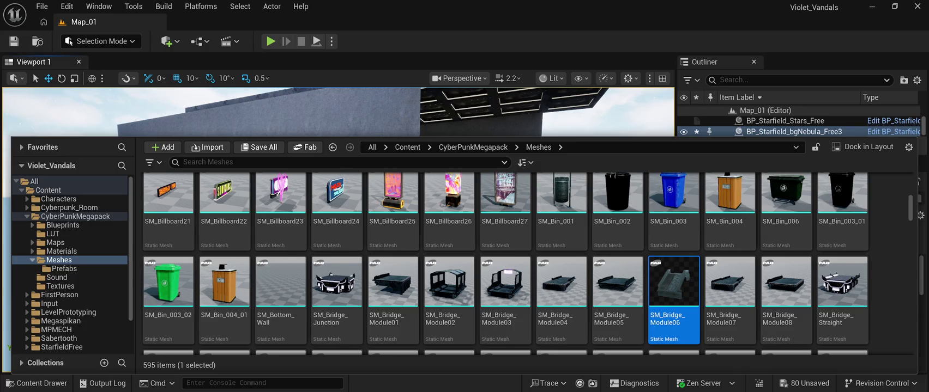
- Close the Content Drawer with Ctrl+Space and swing the view toward the city towers
{"action": "key", "text": "ctrl+space"}
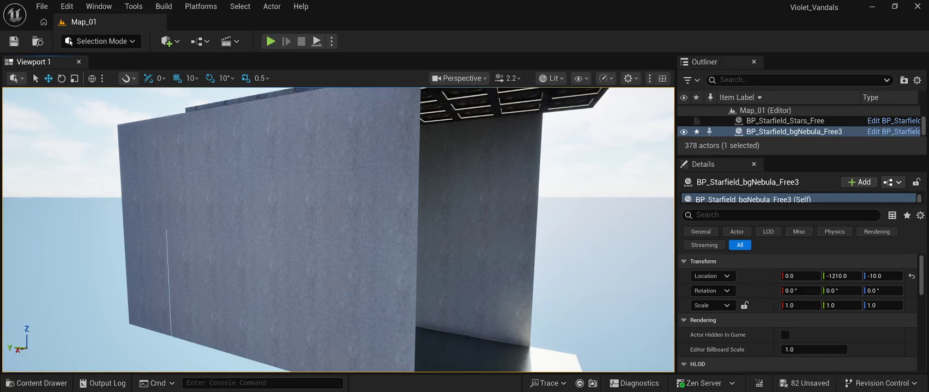
{"action": "mouse_move", "coordinate": [338, 229]}
{"action": "left_mouse_down"}
{"action": "mouse_move", "coordinate": [381, 226]}
{"action": "mouse_move", "coordinate": [330, 231]}
{"action": "left_mouse_up"}
- Select Cube75 through Cube8 in the Outliner and delete all 68 wall cubes
{"action": "left_click_drag", "start_coordinate": [801, 157], "coordinate": [801, 358]}
{"action": "scroll", "coordinate": [774, 246], "scroll_direction": "up", "scroll_amount": 5}
{"action": "scroll", "coordinate": [774, 246], "scroll_direction": "up", "scroll_amount": 15}
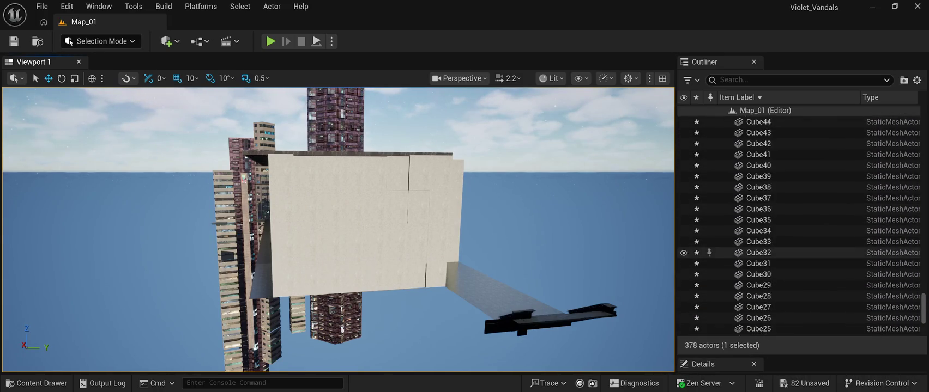
{"action": "scroll", "coordinate": [774, 246], "scroll_direction": "up", "scroll_amount": 10}
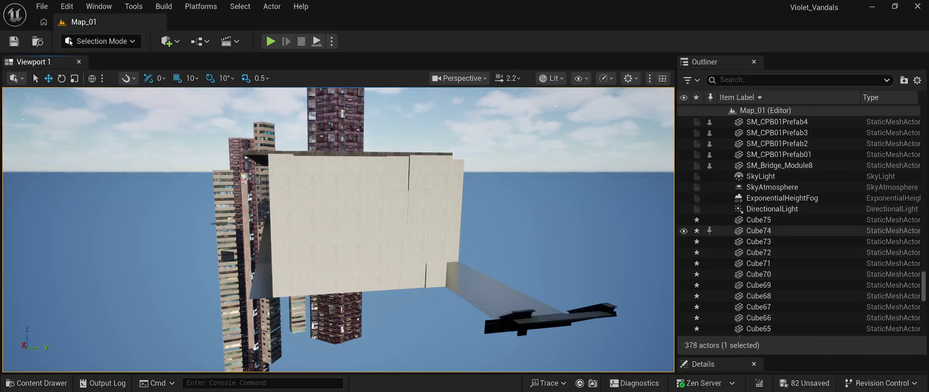
{"action": "left_click", "coordinate": [763, 220]}
{"action": "scroll", "coordinate": [774, 245], "scroll_direction": "down", "scroll_amount": 4}
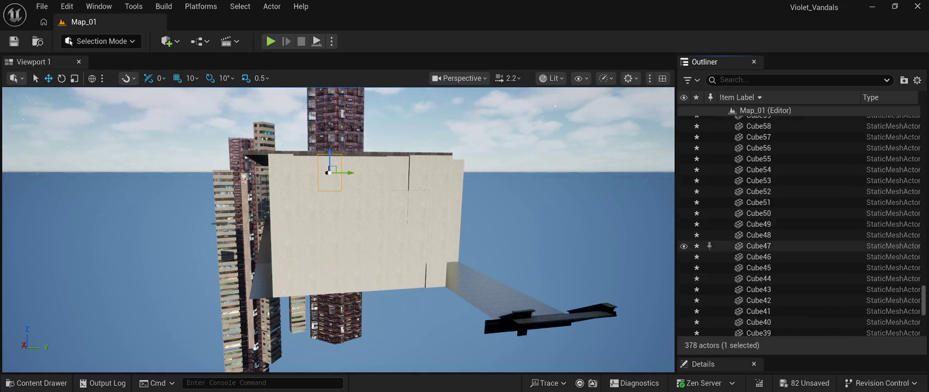
{"action": "scroll", "coordinate": [774, 224], "scroll_direction": "up", "scroll_amount": 2}
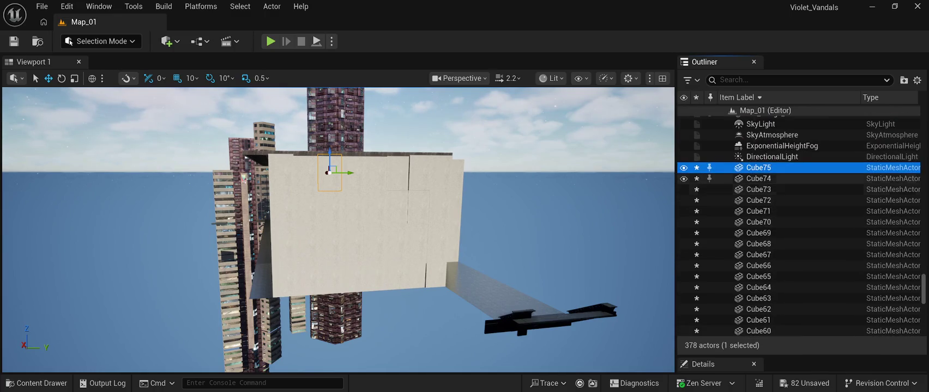
{"action": "scroll", "coordinate": [774, 187], "scroll_direction": "down", "scroll_amount": 6}
{"action": "scroll", "coordinate": [774, 163], "scroll_direction": "down", "scroll_amount": 15}
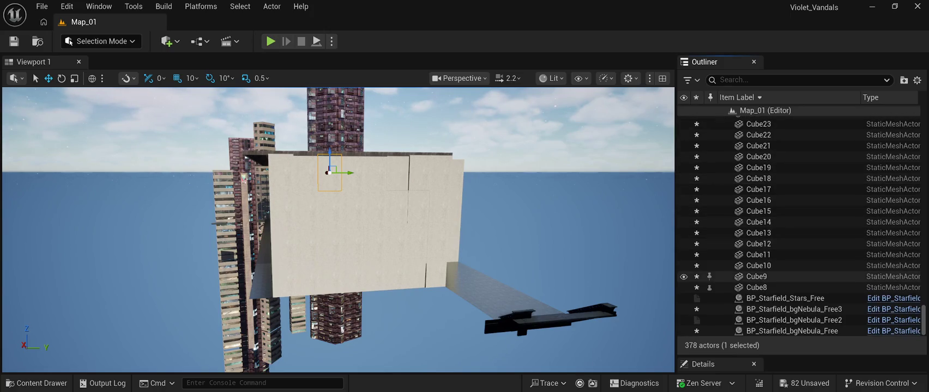
{"action": "left_click", "coordinate": [763, 287], "text": "shift"}
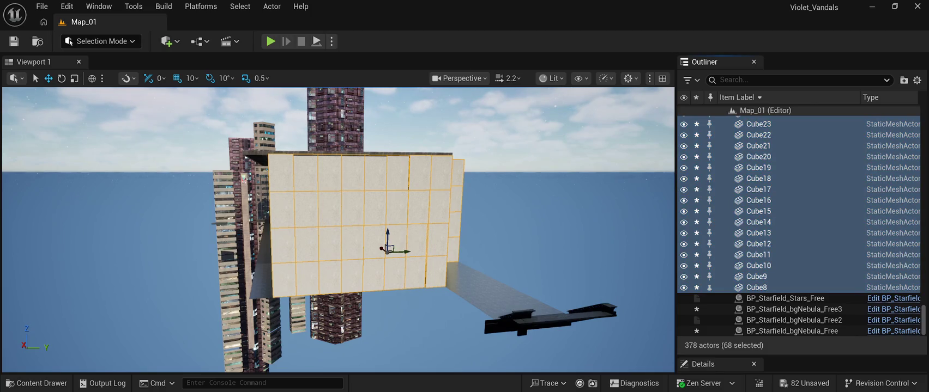
{"action": "key", "text": "Delete"}
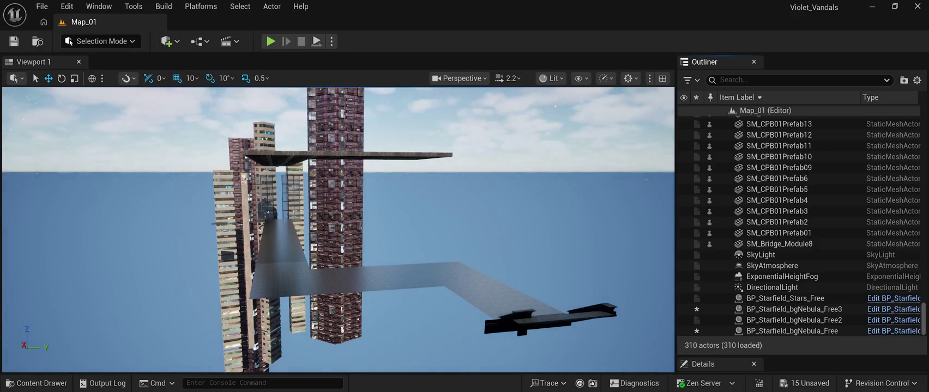
{"action": "left_click", "coordinate": [67, 6]}
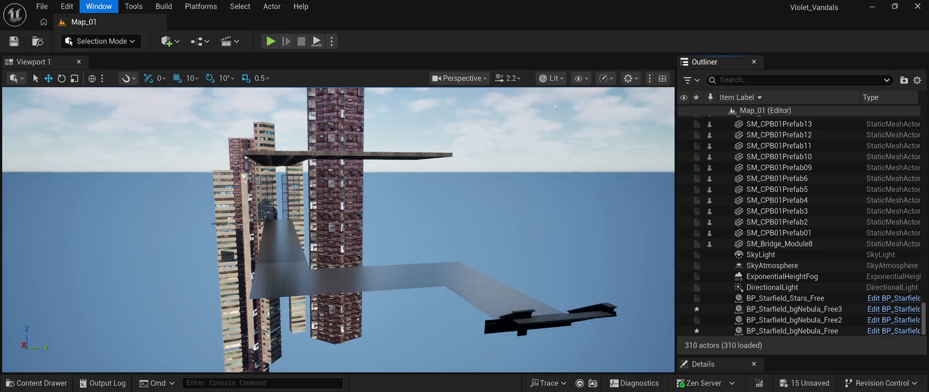
{"action": "mouse_move", "coordinate": [134, 6]}
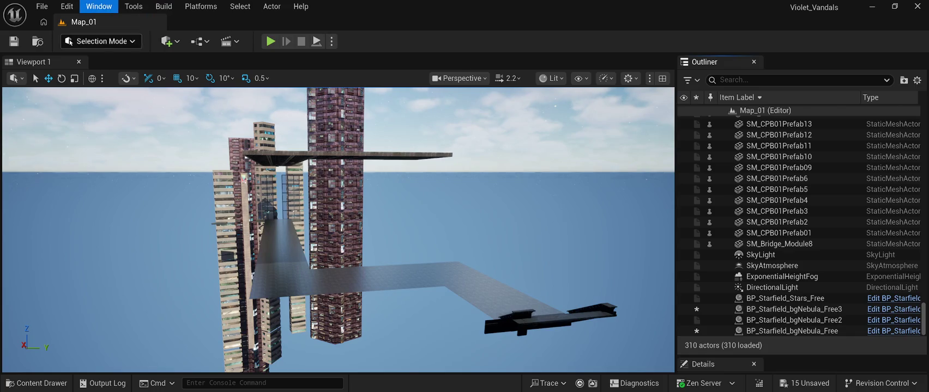
{"action": "left_click", "coordinate": [791, 331]}
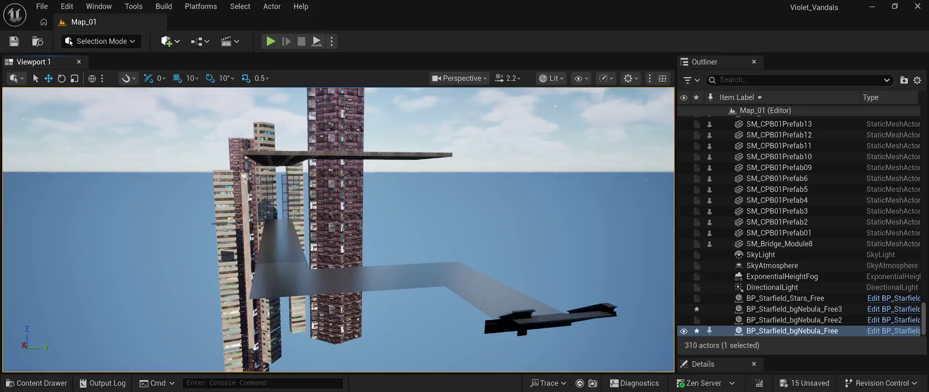
{"action": "key", "text": "ctrl+z"}
{"action": "key", "text": "w"}
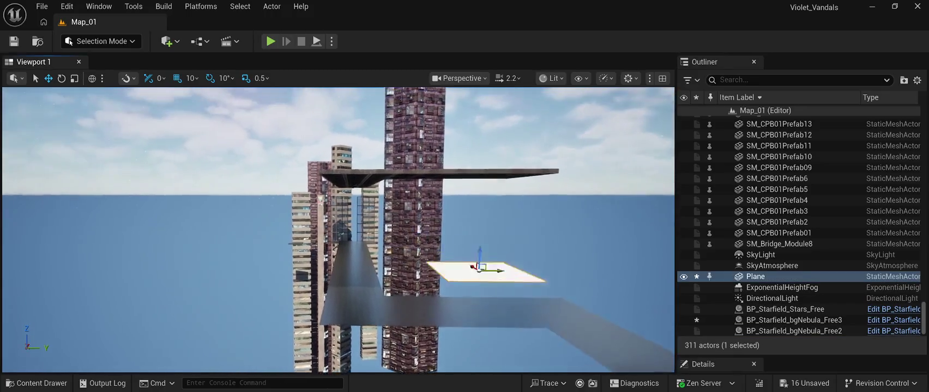
{"action": "key", "text": "f"}
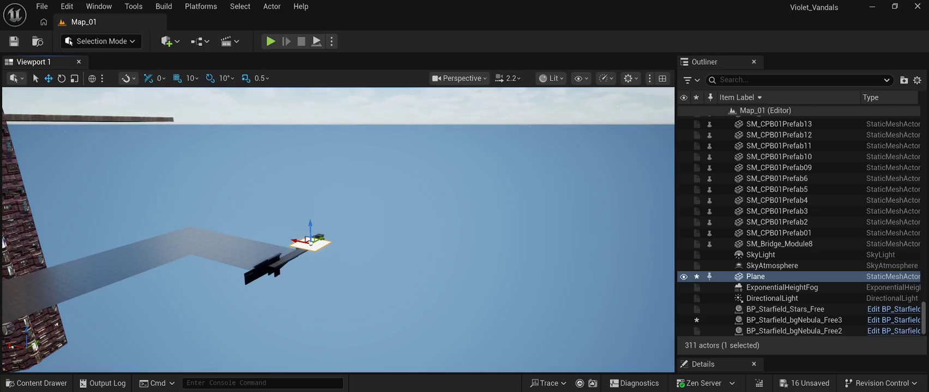
{"action": "key", "text": "ctrl+z"}
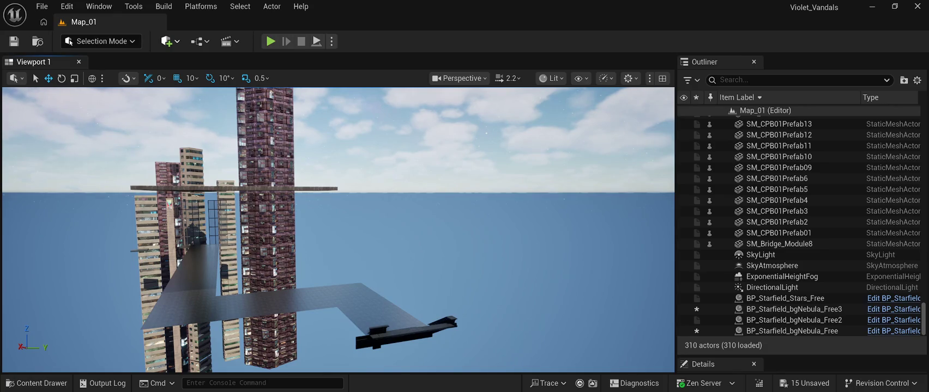
{"action": "key", "text": "ctrl+v"}
- Fly up to the new white cube, check its BasicShapeMaterial in an enlarged Details panel, and open the Content Drawer
{"action": "key", "text": "w"}
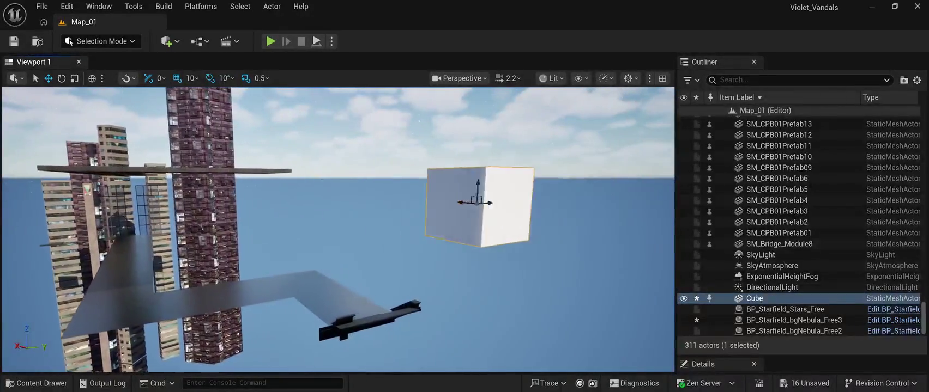
{"action": "key", "text": "w"}
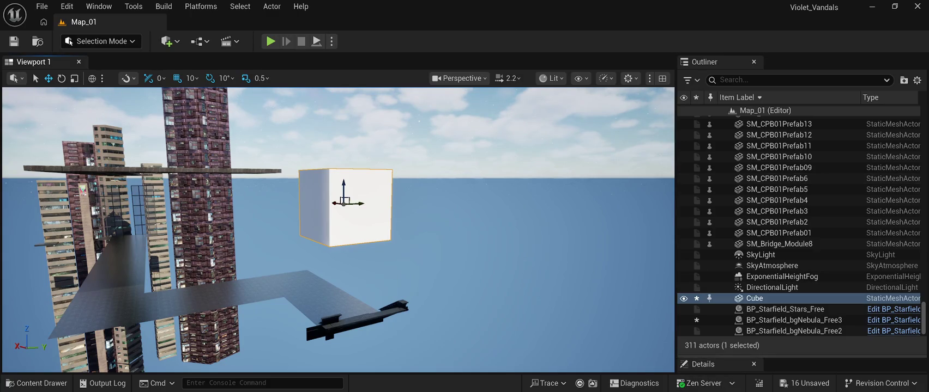
{"action": "left_click_drag", "start_coordinate": [801, 354], "coordinate": [801, 104]}
{"action": "scroll", "coordinate": [801, 287], "scroll_direction": "down", "scroll_amount": 4}
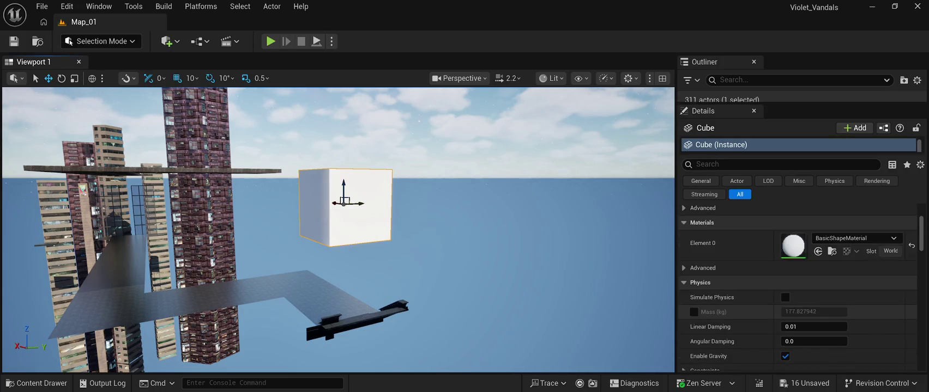
{"action": "scroll", "coordinate": [798, 287], "scroll_direction": "up", "scroll_amount": 1}
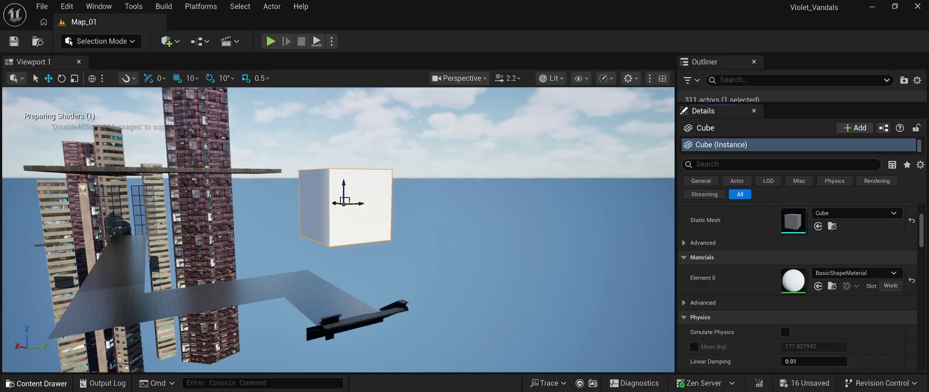
{"action": "left_click", "coordinate": [38, 384]}
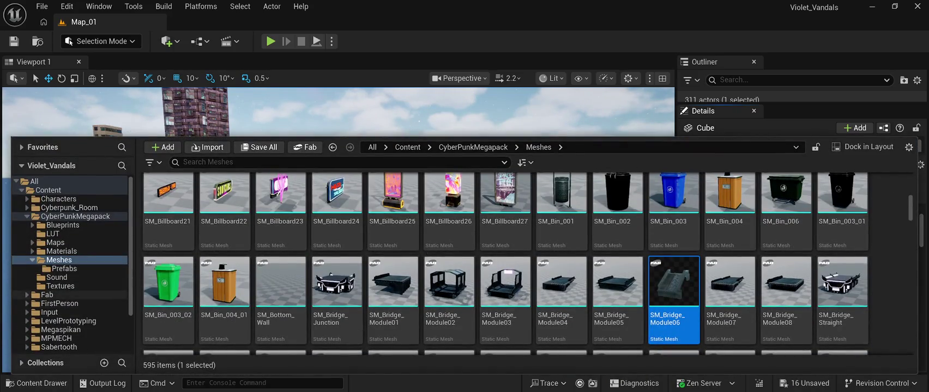
- Browse Fab > Megascans > Surfaces > Scratched_Metal_uh4obimc > High > uh4obimc_tier_1
{"action": "left_click", "coordinate": [47, 295]}
{"action": "double_click", "coordinate": [168, 218]}
{"action": "left_click", "coordinate": [168, 218]}
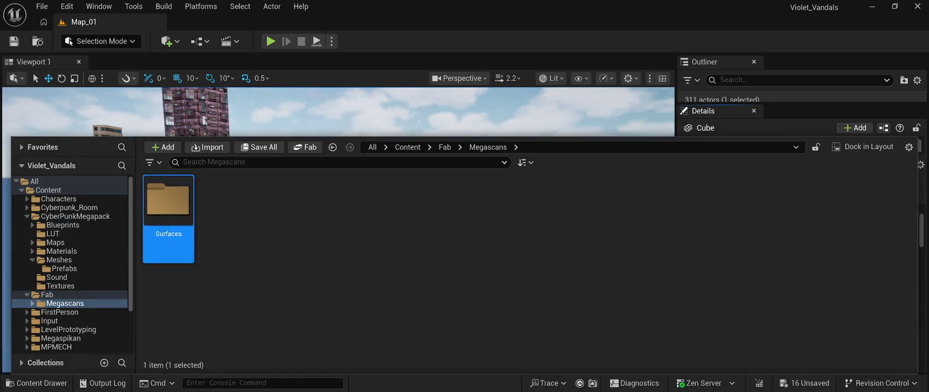
{"action": "double_click", "coordinate": [168, 218]}
{"action": "double_click", "coordinate": [168, 218]}
{"action": "left_click", "coordinate": [168, 218]}
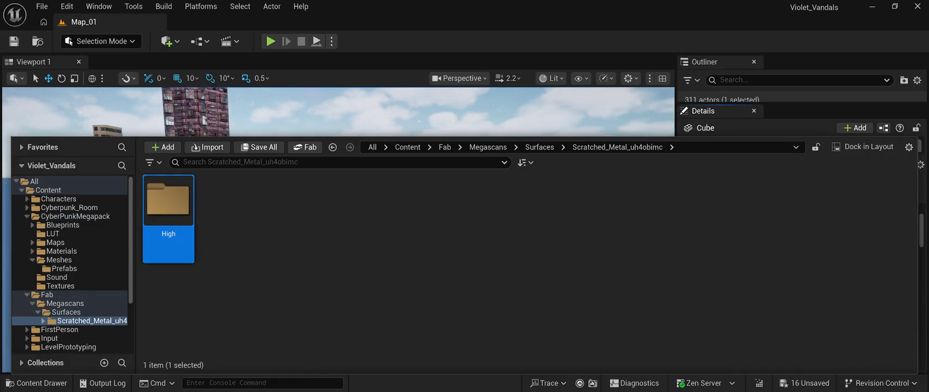
{"action": "double_click", "coordinate": [168, 218]}
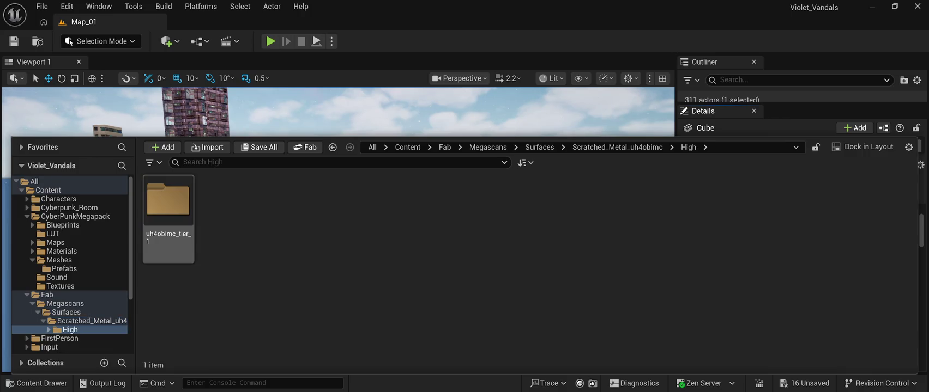
{"action": "double_click", "coordinate": [169, 218]}
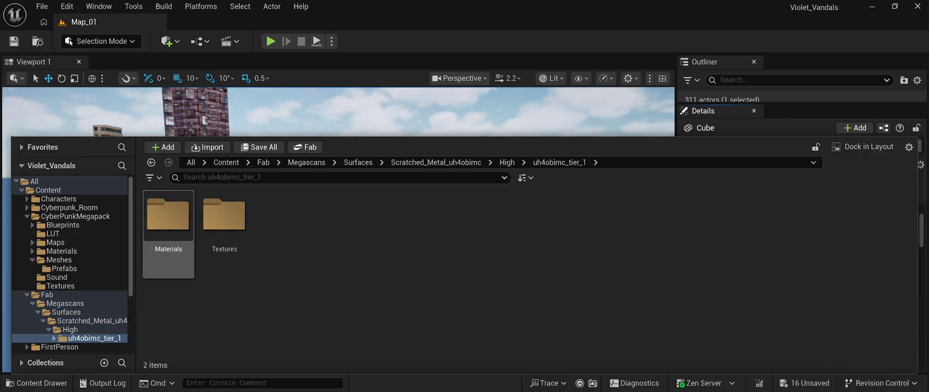
{"action": "left_click", "coordinate": [168, 218]}
- Check Textures, then open the Materials folder holding MI_uh4obimc and close the drawer
{"action": "left_click", "coordinate": [224, 218]}
{"action": "double_click", "coordinate": [224, 218]}
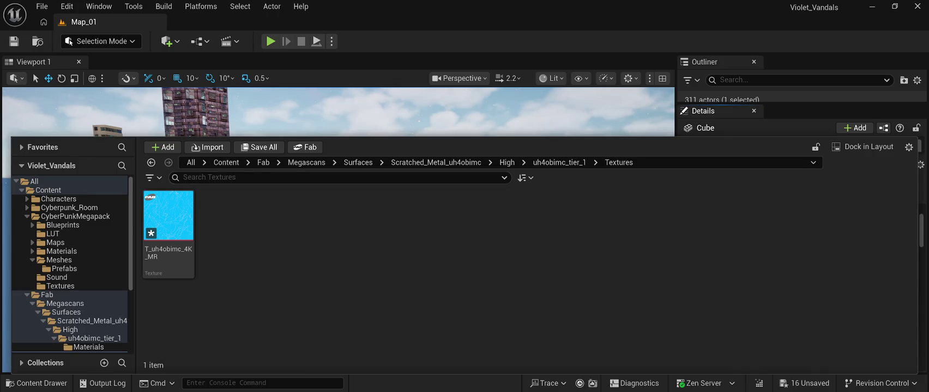
{"action": "left_click", "coordinate": [559, 163]}
{"action": "left_click", "coordinate": [167, 218]}
{"action": "double_click", "coordinate": [168, 218]}
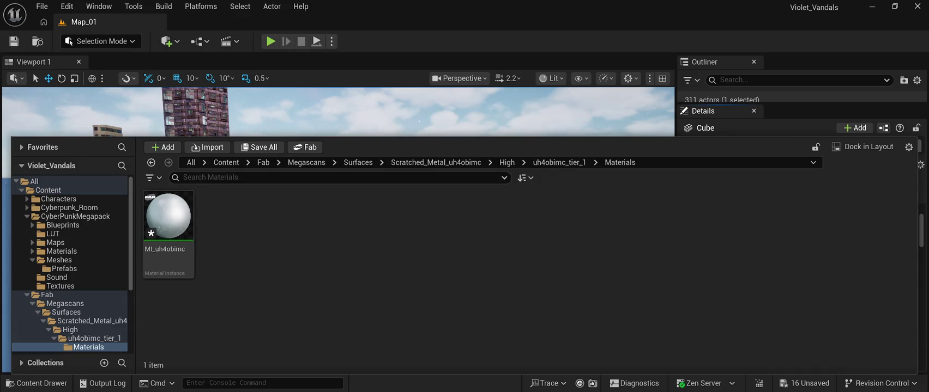
{"action": "left_click", "coordinate": [382, 109]}
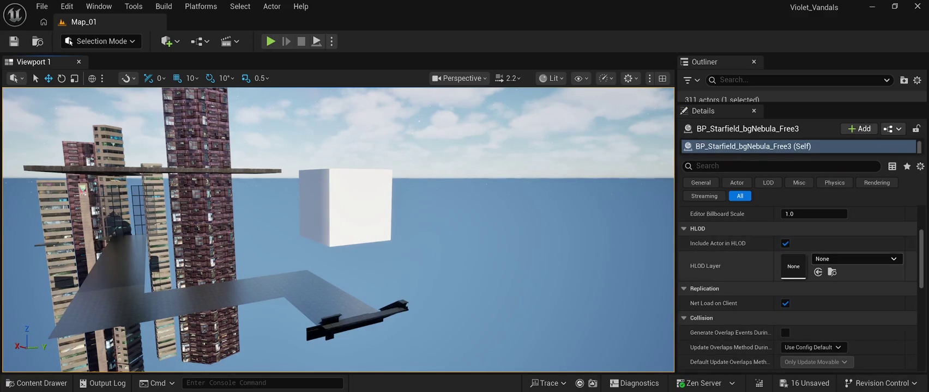
- Zoom the viewport in and out to inspect the floating white cube in Map_01
{"action": "scroll", "coordinate": [796, 287], "scroll_direction": "up", "scroll_amount": 4}
{"action": "scroll", "coordinate": [795, 286], "scroll_direction": "down", "scroll_amount": 2}
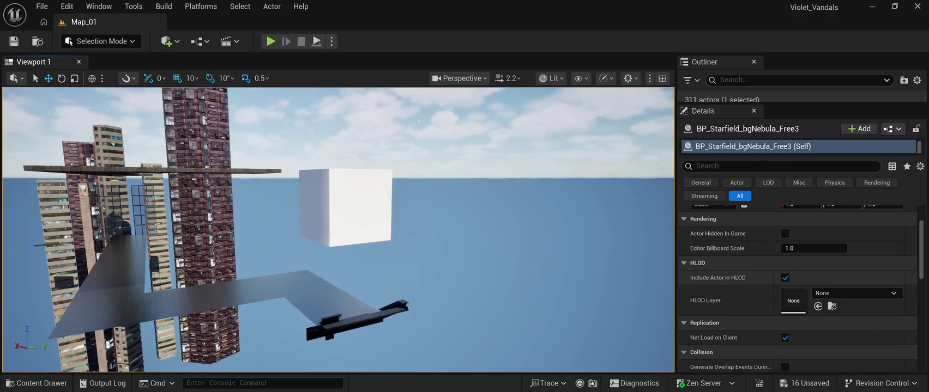
{"action": "scroll", "coordinate": [795, 286], "scroll_direction": "down", "scroll_amount": 2}
{"action": "scroll", "coordinate": [799, 289], "scroll_direction": "down", "scroll_amount": 10}
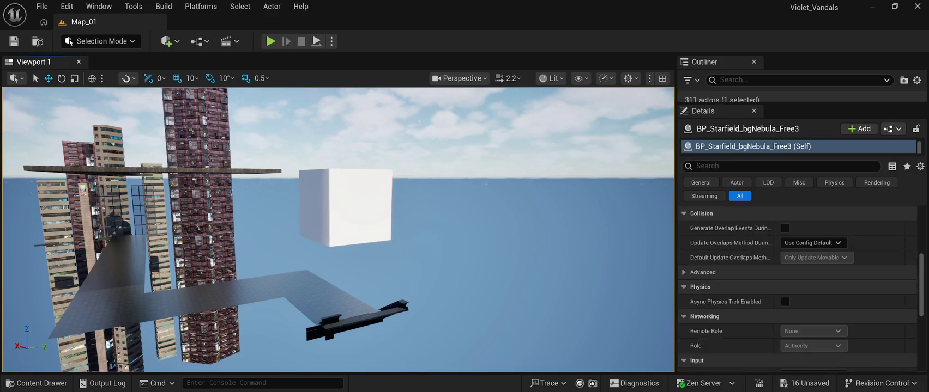
{"action": "scroll", "coordinate": [799, 286], "scroll_direction": "up", "scroll_amount": 8}
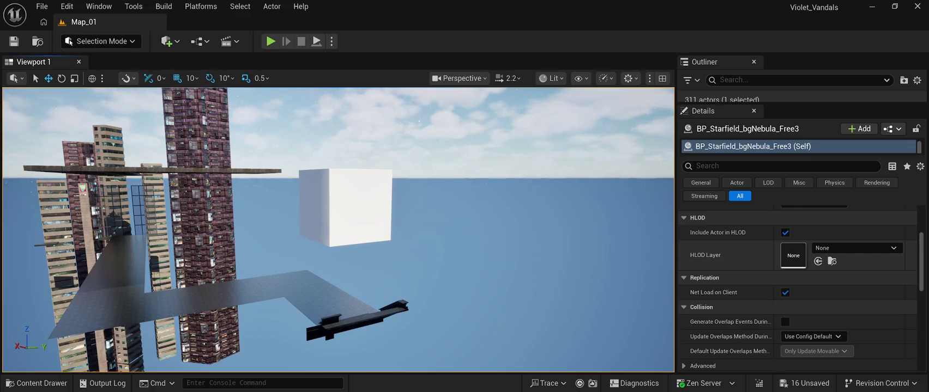
{"action": "scroll", "coordinate": [798, 286], "scroll_direction": "up", "scroll_amount": 3}
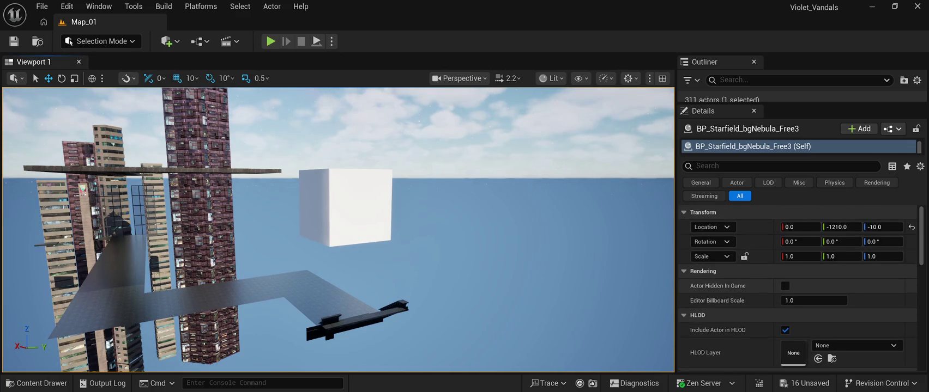
{"action": "scroll", "coordinate": [798, 289], "scroll_direction": "down", "scroll_amount": 6}
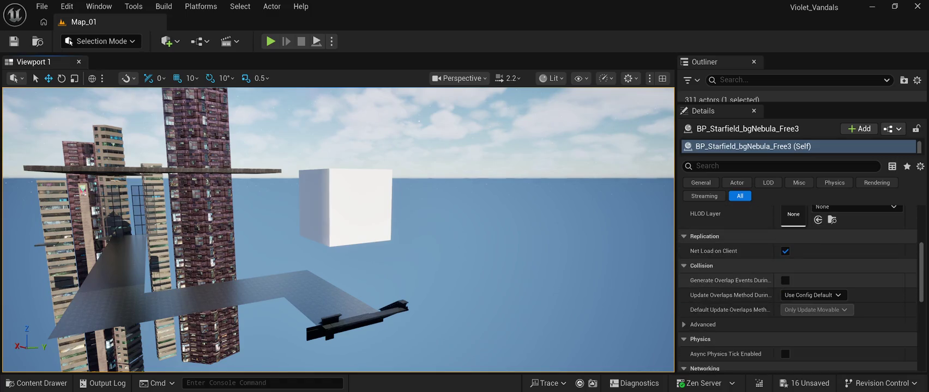
{"action": "scroll", "coordinate": [798, 287], "scroll_direction": "down", "scroll_amount": 5}
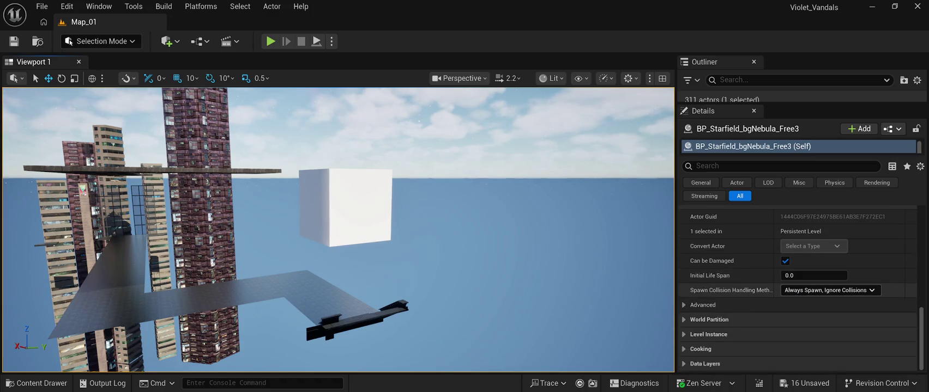
{"action": "scroll", "coordinate": [799, 288], "scroll_direction": "up", "scroll_amount": 6}
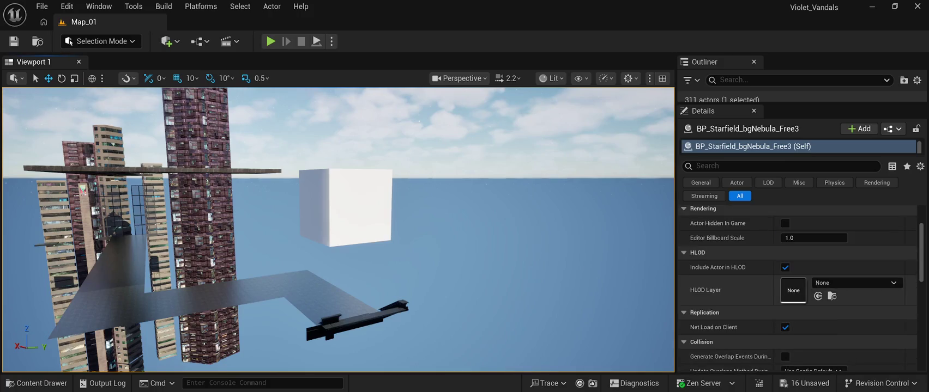
{"action": "scroll", "coordinate": [798, 288], "scroll_direction": "up", "scroll_amount": 2}
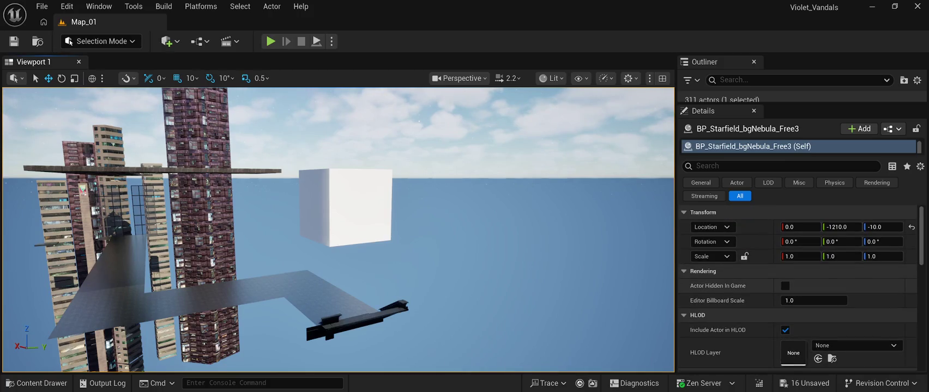
{"action": "left_click", "coordinate": [345, 207]}
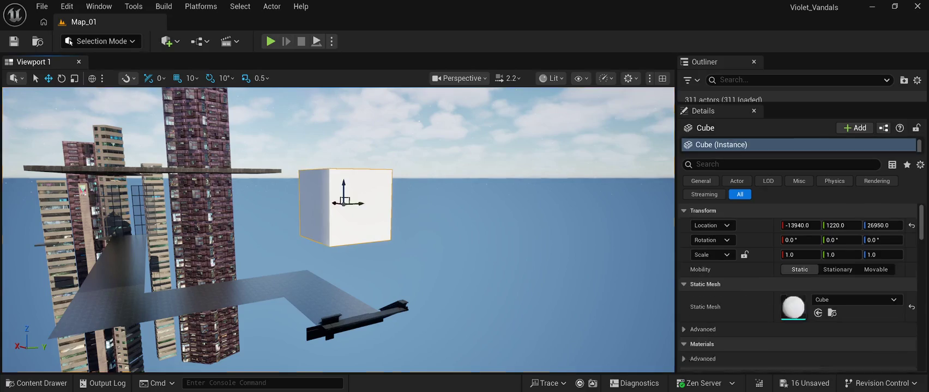
{"action": "scroll", "coordinate": [798, 288], "scroll_direction": "down", "scroll_amount": 3}
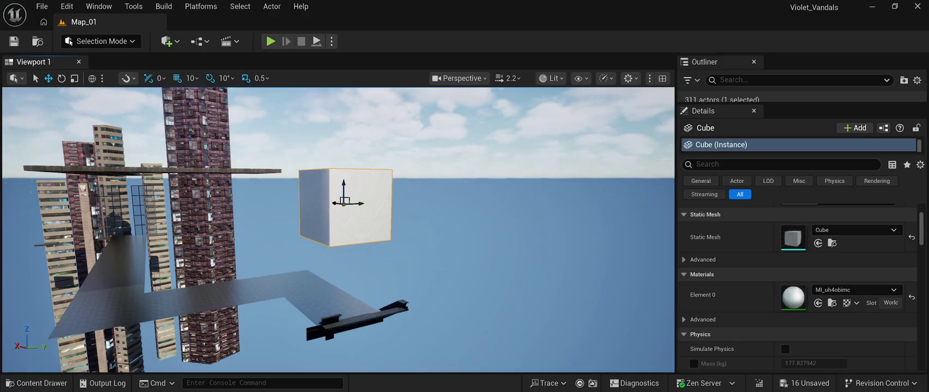
{"action": "mouse_move", "coordinate": [491, 246]}
{"action": "left_mouse_down"}
{"action": "mouse_move", "coordinate": [523, 240]}
{"action": "mouse_move", "coordinate": [447, 235]}
{"action": "mouse_move", "coordinate": [501, 207]}
{"action": "mouse_move", "coordinate": [551, 202]}
{"action": "left_mouse_up"}
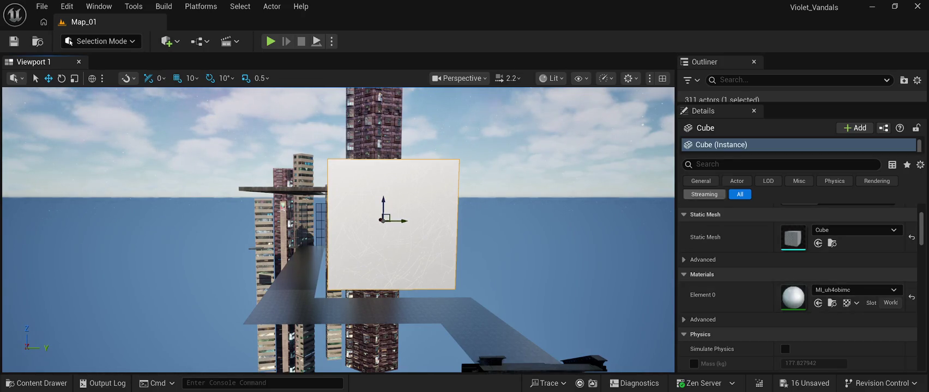
{"action": "mouse_move", "coordinate": [801, 105]}
{"action": "left_mouse_down"}
{"action": "mouse_move", "coordinate": [802, 339]}
{"action": "mouse_move", "coordinate": [801, 99]}
{"action": "left_mouse_up"}
{"action": "scroll", "coordinate": [801, 272], "scroll_direction": "down", "scroll_amount": 5}
{"action": "scroll", "coordinate": [795, 283], "scroll_direction": "down", "scroll_amount": 4}
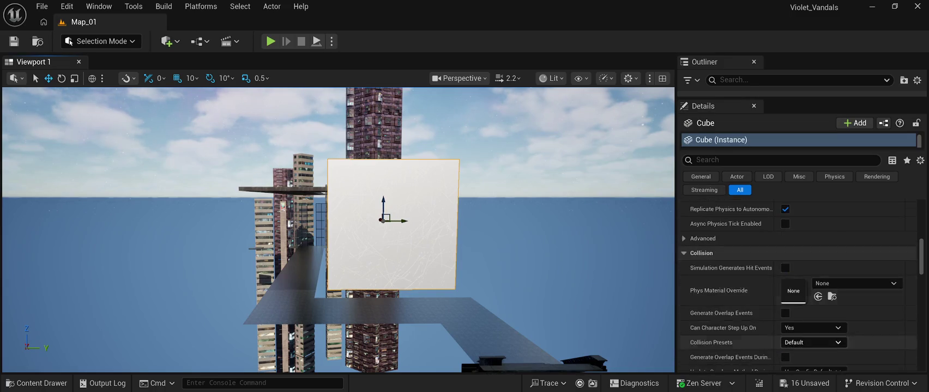
{"action": "scroll", "coordinate": [795, 284], "scroll_direction": "down", "scroll_amount": 6}
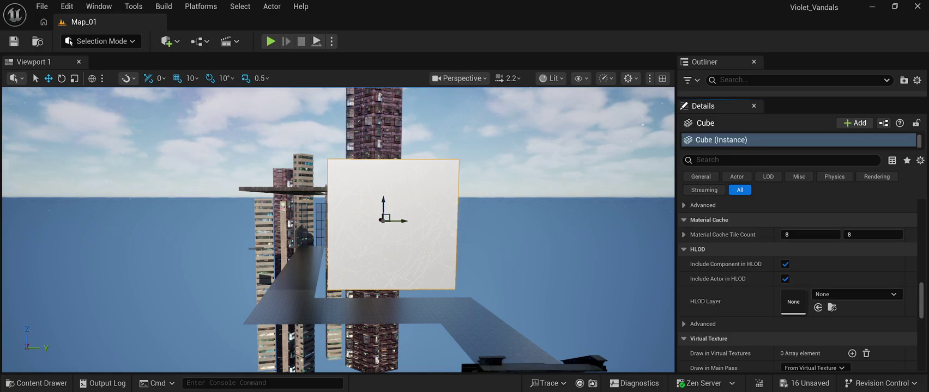
{"action": "scroll", "coordinate": [796, 141], "scroll_direction": "down", "scroll_amount": 1}
{"action": "left_click", "coordinate": [785, 141]}
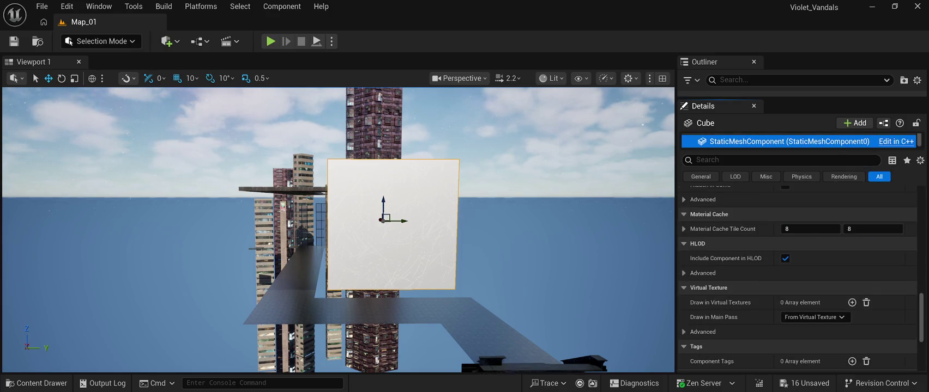
- Scroll the cube's Details to Transform and start entering Scale X as 0.03
{"action": "scroll", "coordinate": [796, 278], "scroll_direction": "down", "scroll_amount": 5}
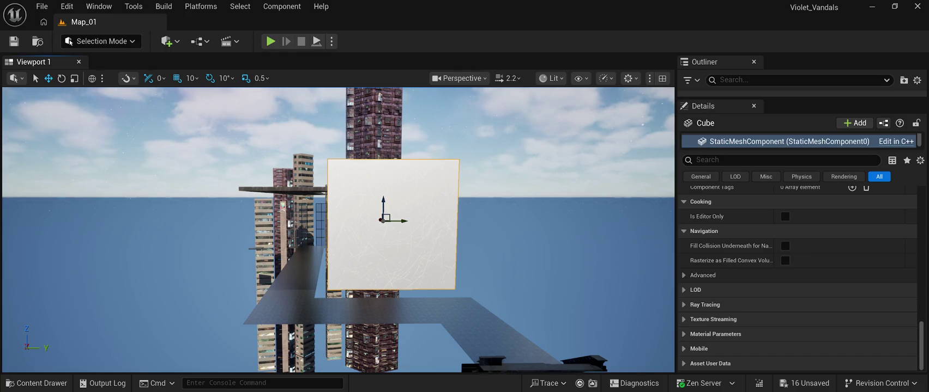
{"action": "scroll", "coordinate": [795, 278], "scroll_direction": "up", "scroll_amount": 10}
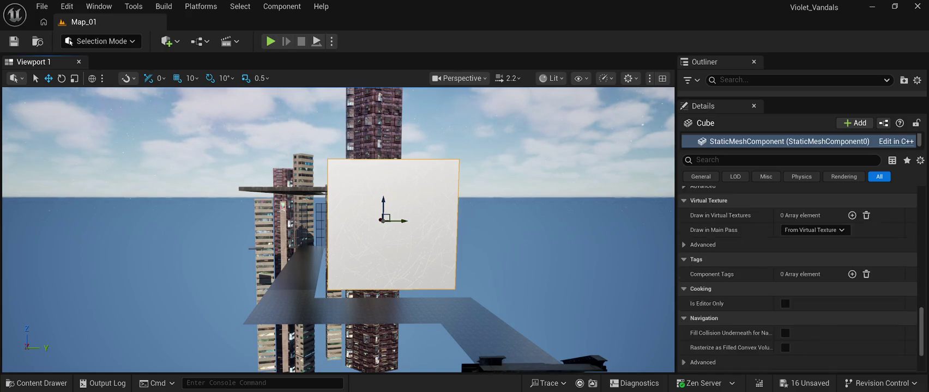
{"action": "scroll", "coordinate": [796, 278], "scroll_direction": "up", "scroll_amount": 5}
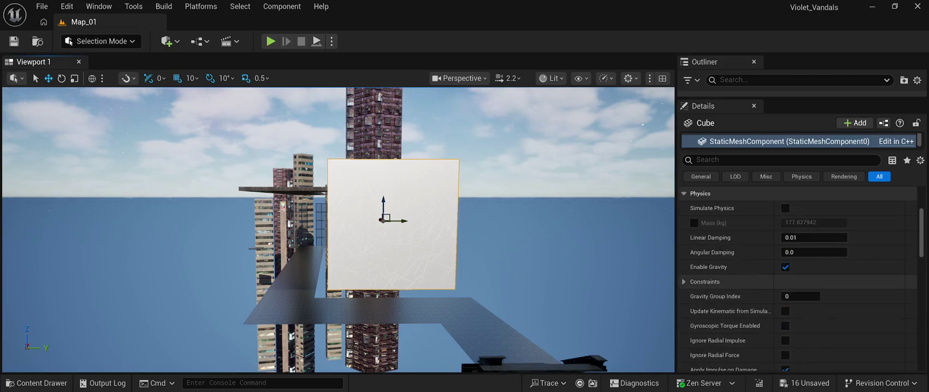
{"action": "left_click", "coordinate": [800, 237]}
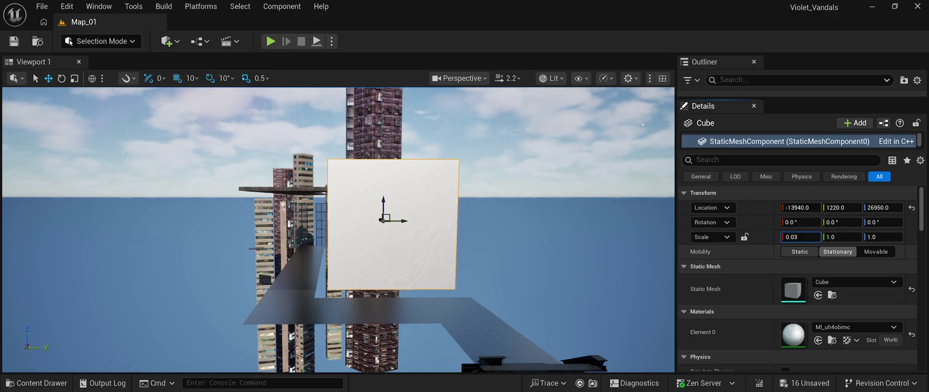
- Scale the cube to 0.03, 14.005, 6.9125 to form a thin, tall wall slab
{"action": "key", "text": "Return"}
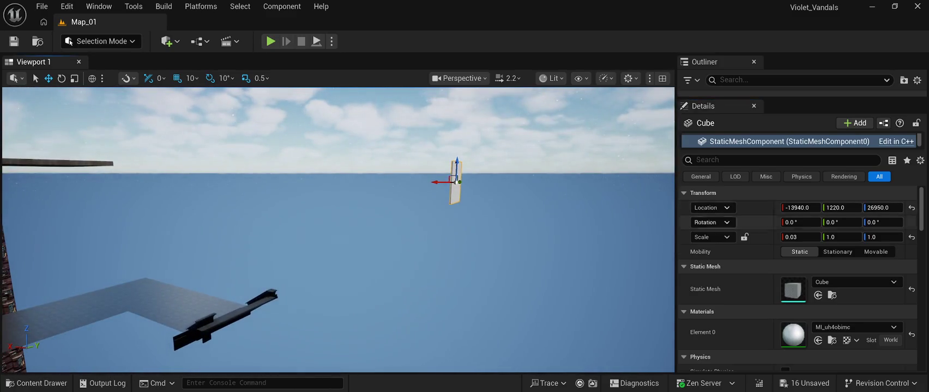
{"action": "left_click", "coordinate": [842, 237]}
{"action": "type", "text": "2.3"}
{"action": "key", "text": "Return"}
{"action": "left_click_drag", "start_coordinate": [842, 237], "coordinate": [872, 237]}
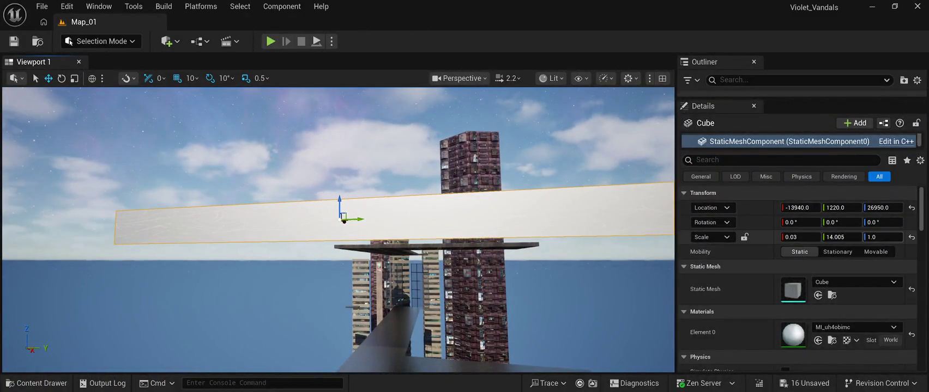
{"action": "left_click_drag", "start_coordinate": [878, 237], "coordinate": [916, 237]}
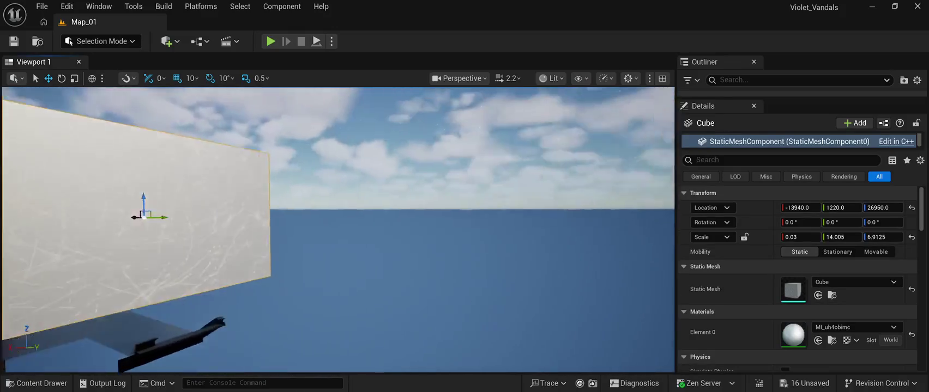
- Move the wall slab along X to -7950 and frame it in the view
{"action": "left_click_drag", "start_coordinate": [347, 212], "coordinate": [64, 276]}
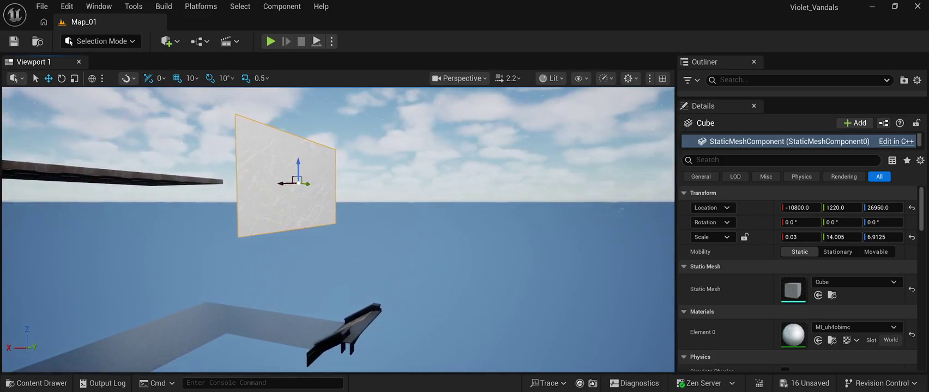
{"action": "mouse_move", "coordinate": [298, 183]}
{"action": "left_mouse_down"}
{"action": "mouse_move", "coordinate": [217, 185]}
{"action": "mouse_move", "coordinate": [214, 308]}
{"action": "left_mouse_up"}
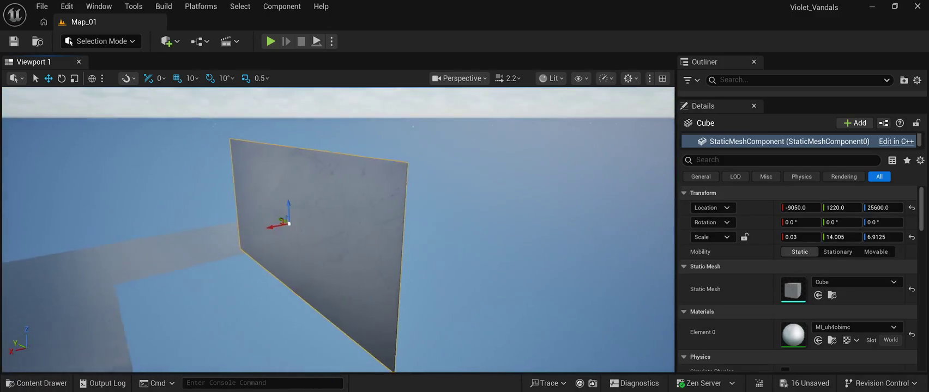
{"action": "left_click_drag", "start_coordinate": [314, 216], "coordinate": [182, 348]}
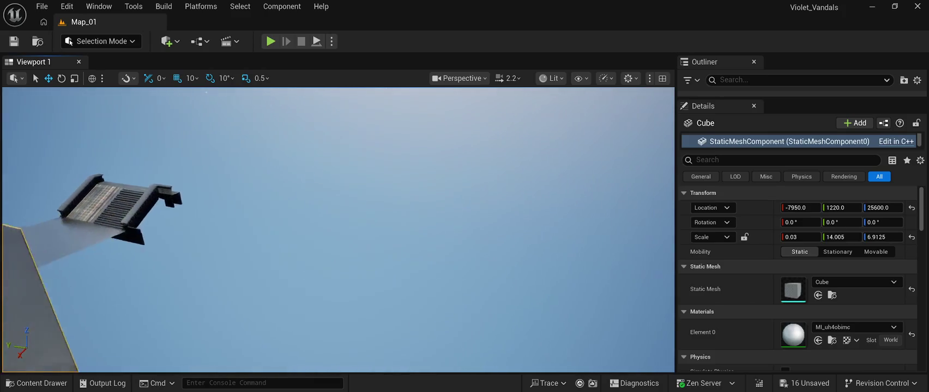
{"action": "key", "text": "f"}
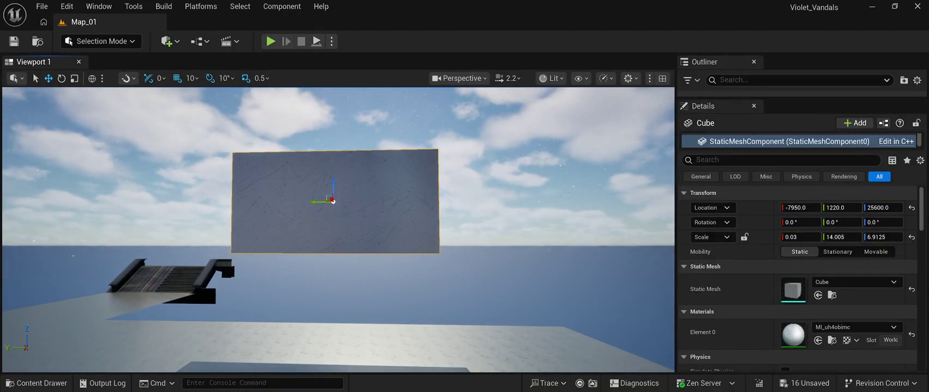
- Rescale the wall to 0.03, 24.58, 18.76 and tuck it under the ceiling at -8380, 740, 26180
{"action": "left_click_drag", "start_coordinate": [841, 237], "coordinate": [920, 237]}
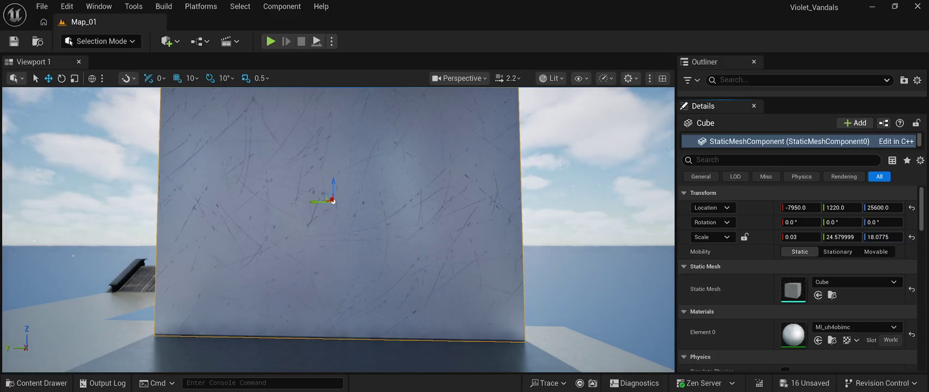
{"action": "mouse_move", "coordinate": [338, 228]}
{"action": "left_mouse_down"}
{"action": "mouse_move", "coordinate": [338, 207]}
{"action": "mouse_move", "coordinate": [324, 245]}
{"action": "left_mouse_up"}
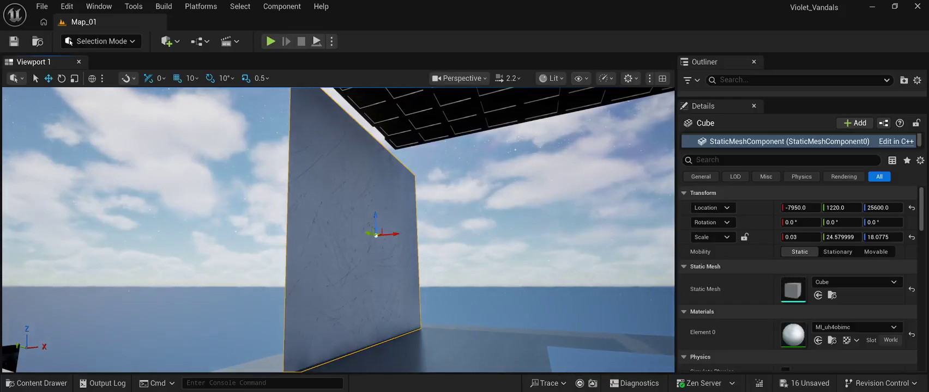
{"action": "mouse_move", "coordinate": [388, 235]}
{"action": "left_mouse_down"}
{"action": "mouse_move", "coordinate": [339, 246]}
{"action": "mouse_move", "coordinate": [348, 247]}
{"action": "left_mouse_up"}
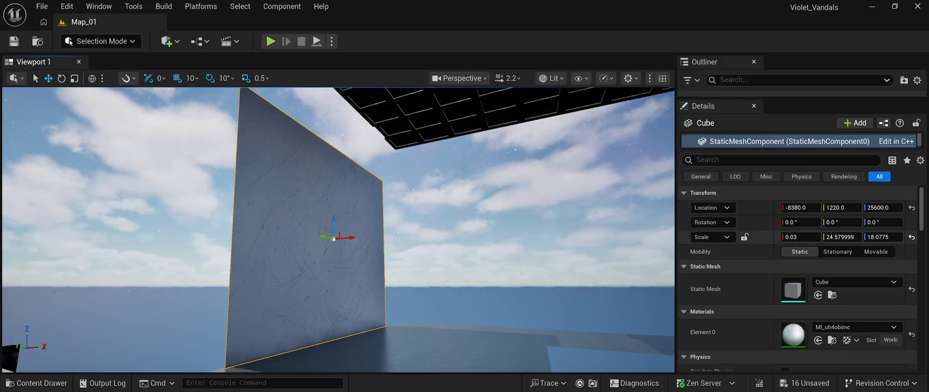
{"action": "left_click_drag", "start_coordinate": [882, 237], "coordinate": [894, 237]}
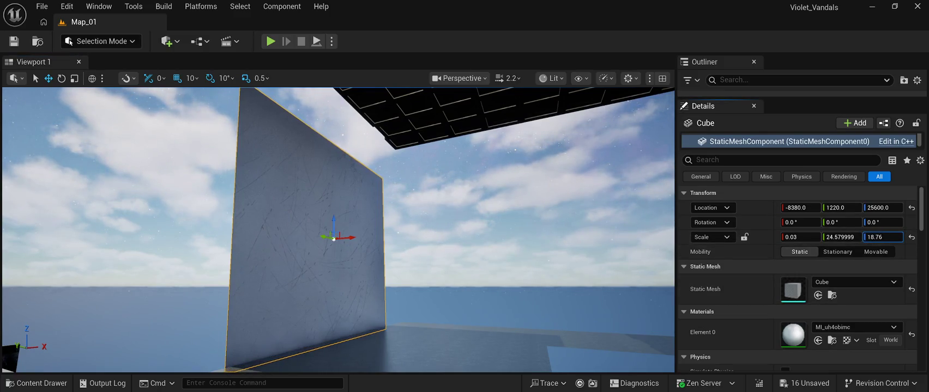
{"action": "left_click_drag", "start_coordinate": [334, 238], "coordinate": [375, 136]}
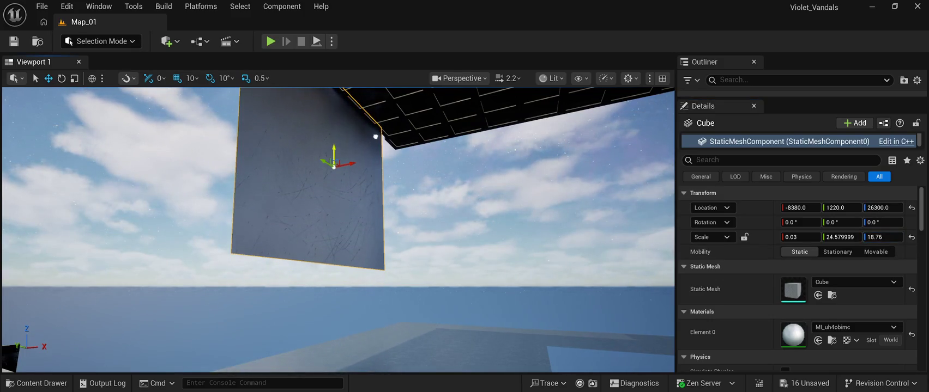
{"action": "left_click_drag", "start_coordinate": [337, 229], "coordinate": [338, 196]}
{"action": "mouse_move", "coordinate": [329, 251]}
{"action": "left_mouse_down"}
{"action": "mouse_move", "coordinate": [467, 265]}
{"action": "mouse_move", "coordinate": [406, 267]}
{"action": "left_mouse_up"}
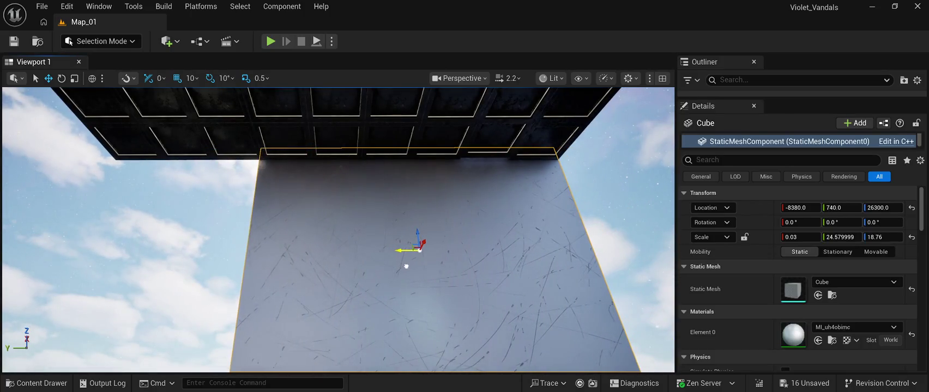
{"action": "scroll", "coordinate": [338, 229], "scroll_direction": "down", "scroll_amount": 3}
{"action": "left_click_drag", "start_coordinate": [390, 146], "coordinate": [390, 164]}
{"action": "scroll", "coordinate": [389, 163], "scroll_direction": "up", "scroll_amount": 3}
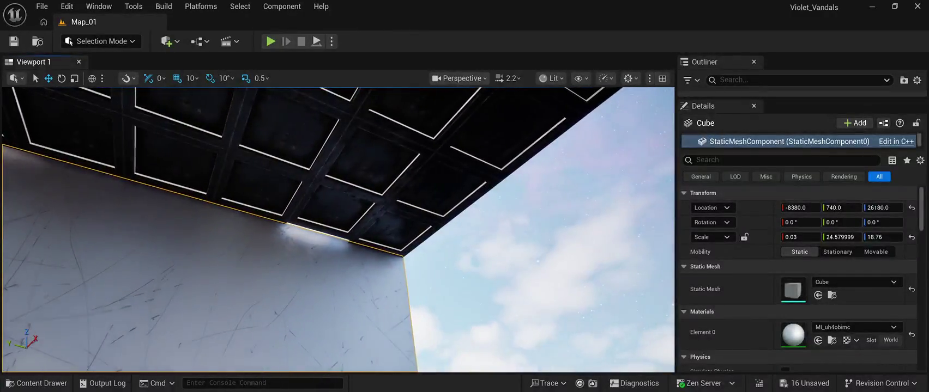
- Nudge roof tile SM_Roof73 to X -8350, then reselect the wall slab
{"action": "left_click", "coordinate": [338, 204]}
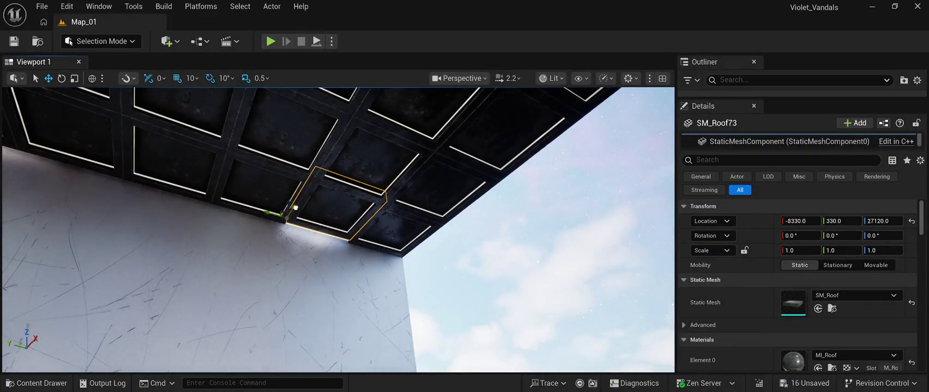
{"action": "left_click_drag", "start_coordinate": [294, 208], "coordinate": [294, 209]}
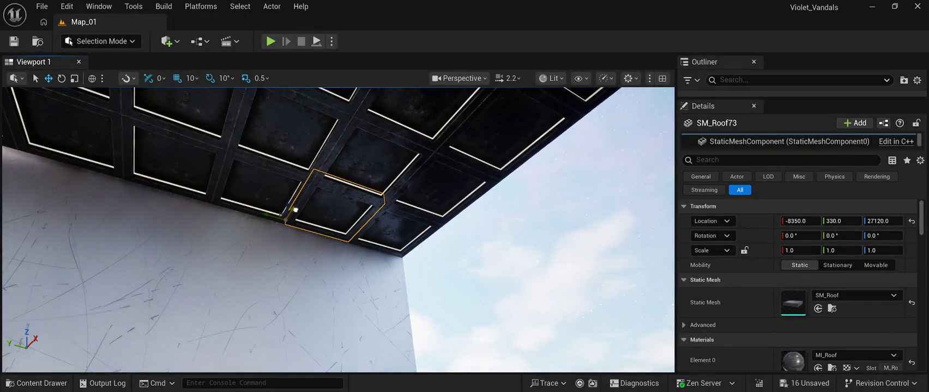
{"action": "left_click", "coordinate": [534, 245]}
{"action": "left_click_drag", "start_coordinate": [534, 245], "coordinate": [469, 262]}
{"action": "left_click_drag", "start_coordinate": [337, 229], "coordinate": [414, 239]}
{"action": "left_click", "coordinate": [354, 245]}
{"action": "key", "text": "Left"}
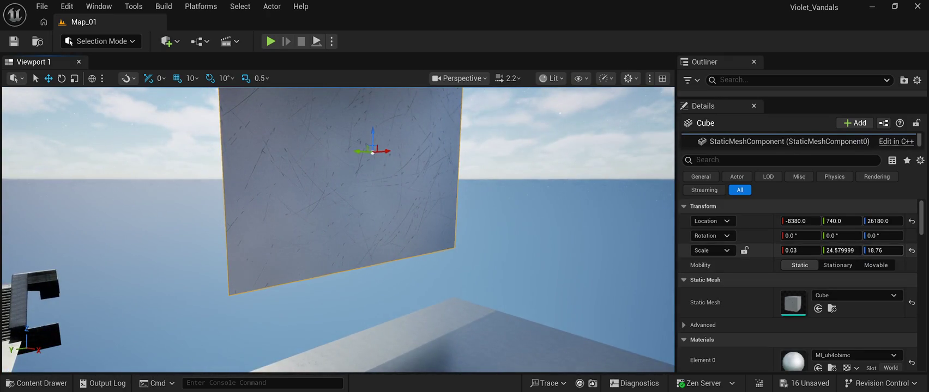
- Extend the wall downward and switch its mobility to Movable and back to Static
{"action": "left_click_drag", "start_coordinate": [883, 250], "coordinate": [911, 250]}
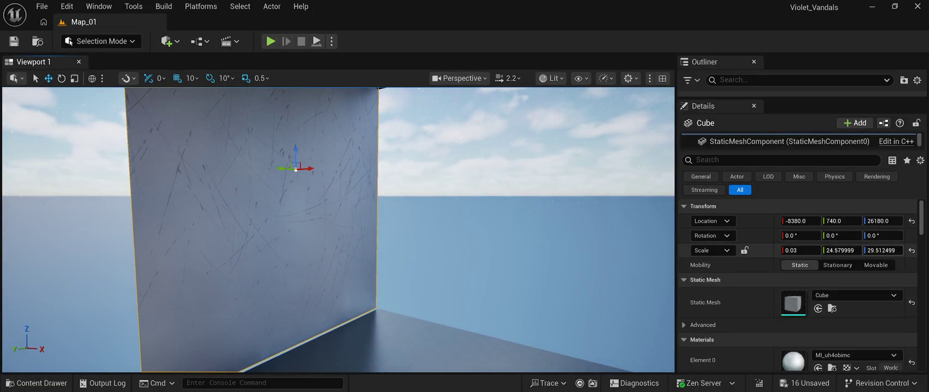
{"action": "left_click", "coordinate": [875, 265]}
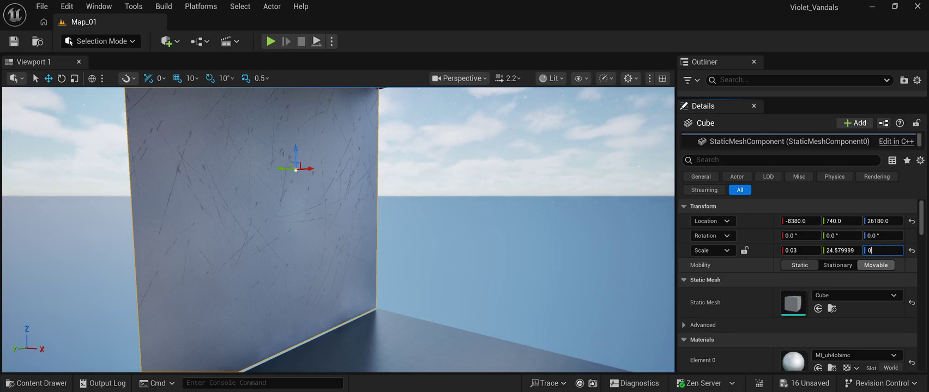
{"action": "left_click", "coordinate": [800, 265]}
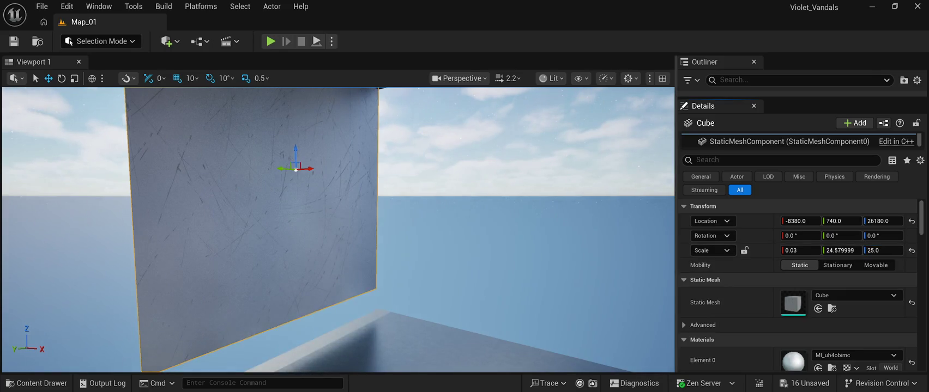
- Position the wall at X -8360, Z 25970, then duplicate it as Cube2 at Y -1710
{"action": "mouse_move", "coordinate": [296, 149]}
{"action": "left_mouse_down"}
{"action": "mouse_move", "coordinate": [296, 179]}
{"action": "mouse_move", "coordinate": [296, 155]}
{"action": "mouse_move", "coordinate": [341, 189]}
{"action": "mouse_move", "coordinate": [354, 218]}
{"action": "left_mouse_up"}
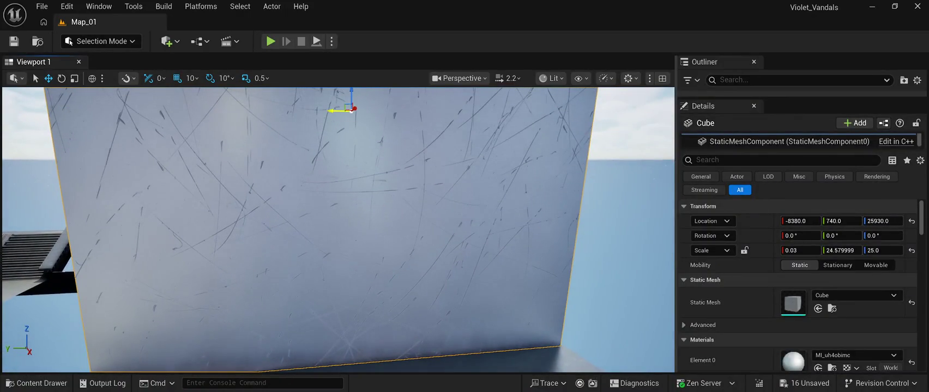
{"action": "mouse_move", "coordinate": [334, 111]}
{"action": "left_mouse_down"}
{"action": "mouse_move", "coordinate": [283, 153]}
{"action": "mouse_move", "coordinate": [284, 190]}
{"action": "mouse_move", "coordinate": [292, 190]}
{"action": "left_mouse_up"}
{"action": "left_click", "coordinate": [338, 112]}
{"action": "left_click", "coordinate": [381, 207]}
{"action": "mouse_move", "coordinate": [351, 186]}
{"action": "left_mouse_down"}
{"action": "mouse_move", "coordinate": [327, 164]}
{"action": "mouse_move", "coordinate": [305, 185]}
{"action": "mouse_move", "coordinate": [285, 176]}
{"action": "left_mouse_up"}
{"action": "mouse_move", "coordinate": [338, 229]}
{"action": "left_mouse_down"}
{"action": "mouse_move", "coordinate": [338, 240]}
{"action": "mouse_move", "coordinate": [342, 202]}
{"action": "mouse_move", "coordinate": [343, 232]}
{"action": "mouse_move", "coordinate": [370, 207]}
{"action": "mouse_move", "coordinate": [388, 231]}
{"action": "left_mouse_up"}
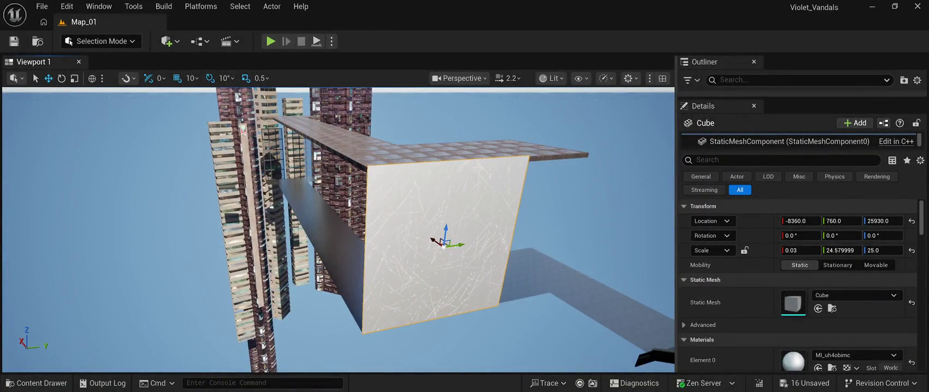
{"action": "mouse_move", "coordinate": [459, 247]}
{"action": "left_mouse_down", "text": "alt"}
{"action": "mouse_move", "coordinate": [283, 261]}
{"action": "mouse_move", "coordinate": [292, 264]}
{"action": "left_mouse_up", "text": "alt"}
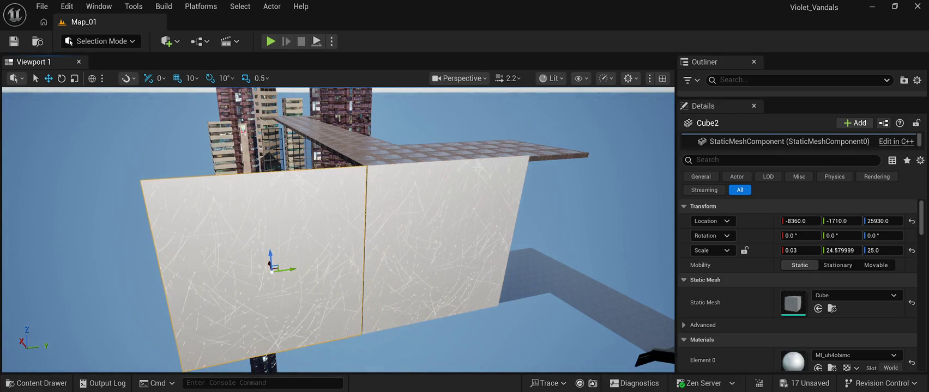
- Rotate Cube2 90° on Z and move it to X -7130, Y -470 at the corridor end
{"action": "key", "text": "e"}
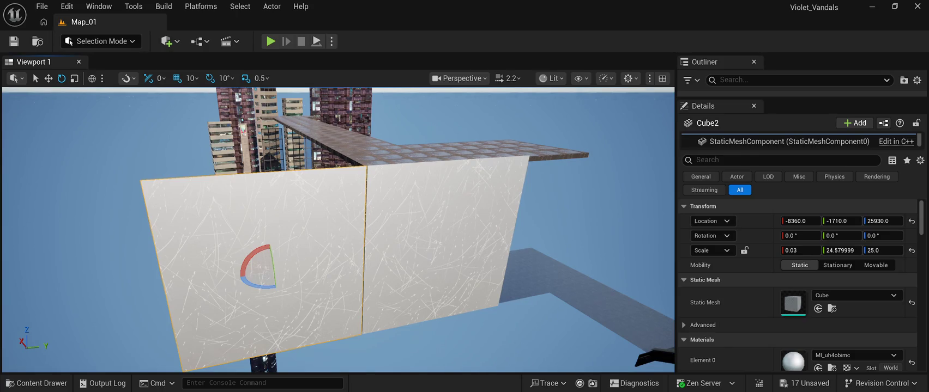
{"action": "left_click_drag", "start_coordinate": [252, 282], "coordinate": [298, 270]}
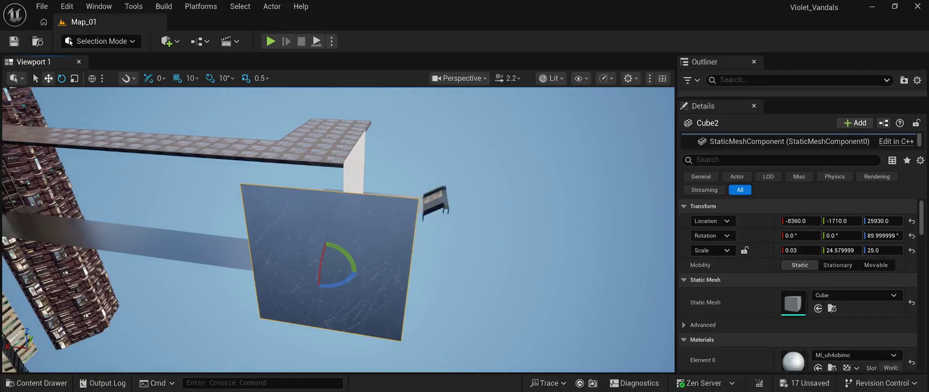
{"action": "mouse_move", "coordinate": [313, 266]}
{"action": "left_mouse_down"}
{"action": "mouse_move", "coordinate": [231, 255]}
{"action": "mouse_move", "coordinate": [256, 244]}
{"action": "mouse_move", "coordinate": [283, 211]}
{"action": "mouse_move", "coordinate": [265, 215]}
{"action": "left_mouse_up"}
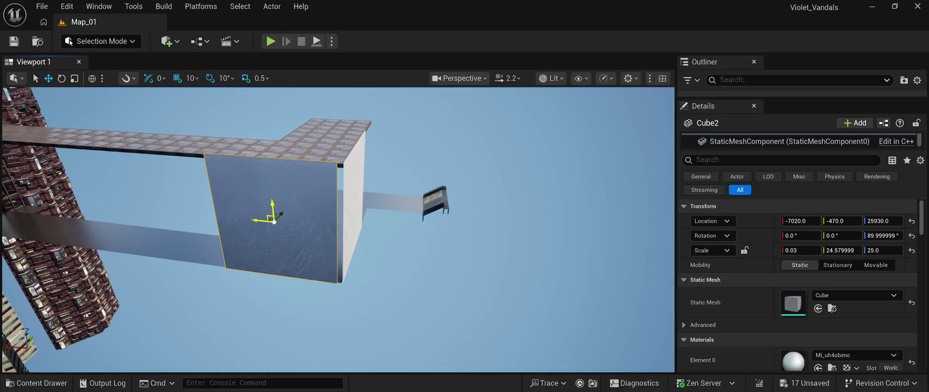
{"action": "scroll", "coordinate": [338, 229], "scroll_direction": "up", "scroll_amount": 8}
{"action": "left_click_drag", "start_coordinate": [217, 200], "coordinate": [230, 202]}
{"action": "scroll", "coordinate": [230, 202], "scroll_direction": "up", "scroll_amount": 5}
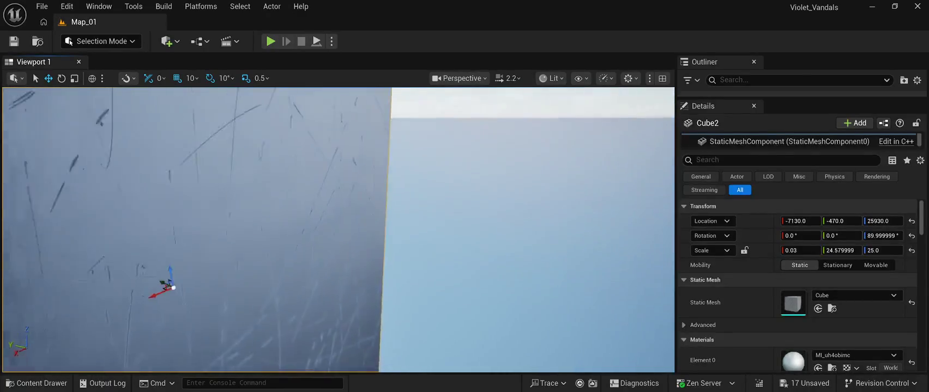
{"action": "scroll", "coordinate": [338, 229], "scroll_direction": "down", "scroll_amount": 5}
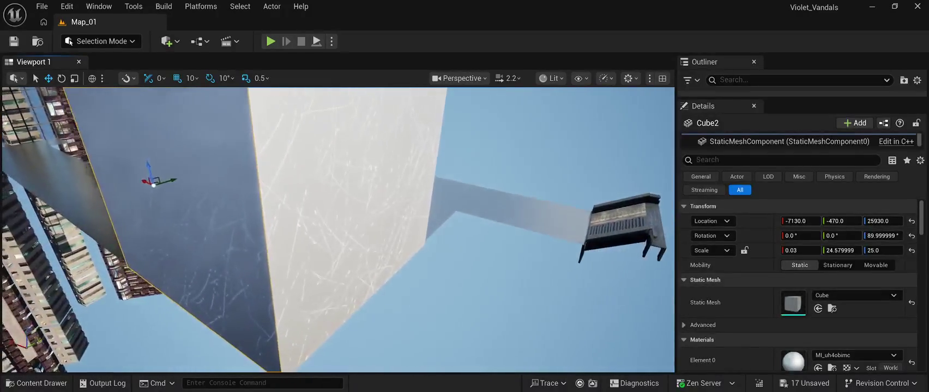
{"action": "key", "text": "f"}
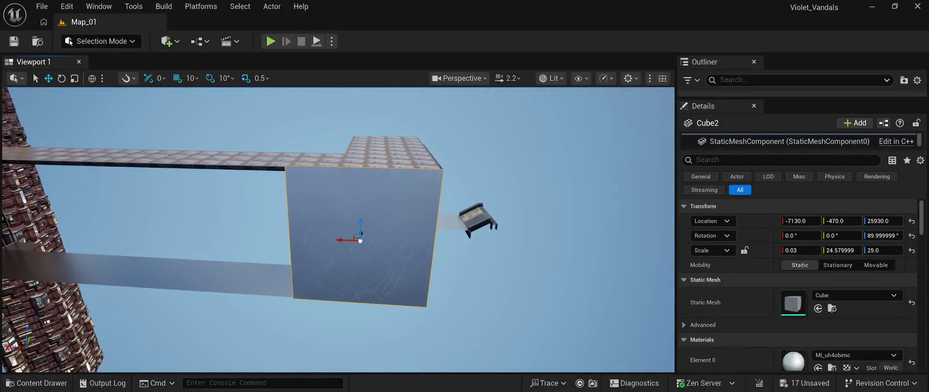
- Duplicate the wall along X as Cube3, Cube4 and Cube5, shifting Cube5 along Y to line up
{"action": "mouse_move", "coordinate": [346, 240]}
{"action": "left_mouse_down"}
{"action": "mouse_move", "coordinate": [200, 230]}
{"action": "mouse_move", "coordinate": [209, 234]}
{"action": "left_mouse_up"}
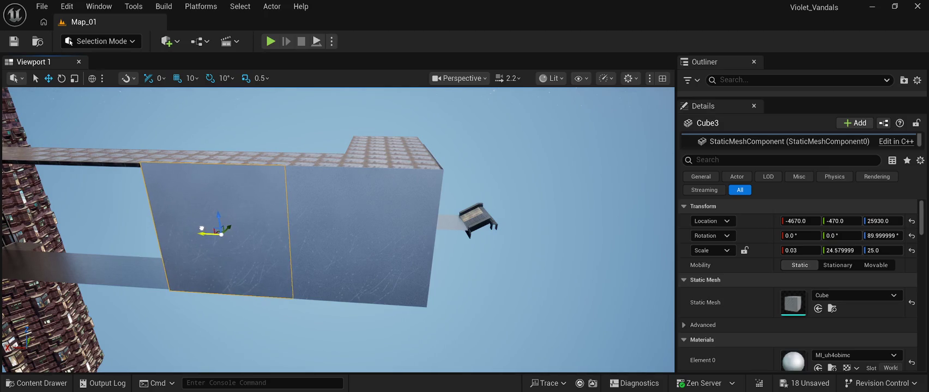
{"action": "key", "text": "f"}
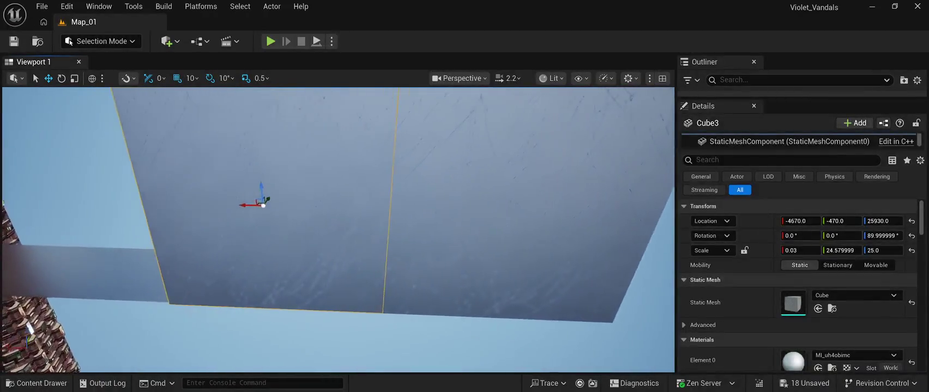
{"action": "mouse_move", "coordinate": [308, 210]}
{"action": "left_mouse_down"}
{"action": "mouse_move", "coordinate": [110, 204]}
{"action": "mouse_move", "coordinate": [162, 149]}
{"action": "left_mouse_up"}
{"action": "mouse_move", "coordinate": [335, 214]}
{"action": "left_mouse_down", "text": "alt"}
{"action": "mouse_move", "coordinate": [121, 210]}
{"action": "mouse_move", "coordinate": [121, 197]}
{"action": "left_mouse_up", "text": "alt"}
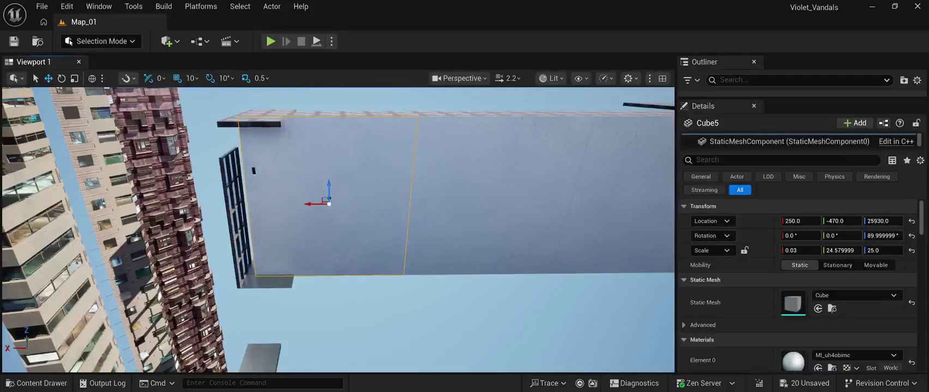
{"action": "scroll", "coordinate": [796, 283], "scroll_direction": "down", "scroll_amount": 5}
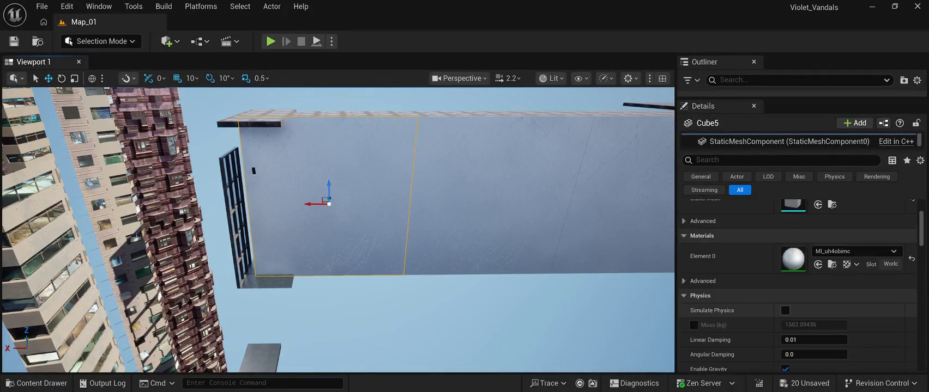
{"action": "mouse_move", "coordinate": [253, 170]}
{"action": "left_mouse_down"}
{"action": "mouse_move", "coordinate": [277, 144]}
{"action": "mouse_move", "coordinate": [70, 41]}
{"action": "left_mouse_up"}
{"action": "mouse_move", "coordinate": [338, 229]}
{"action": "left_mouse_down"}
{"action": "mouse_move", "coordinate": [371, 196]}
{"action": "mouse_move", "coordinate": [430, 163]}
{"action": "mouse_move", "coordinate": [415, 91]}
{"action": "mouse_move", "coordinate": [637, 83]}
{"action": "mouse_move", "coordinate": [615, 153]}
{"action": "mouse_move", "coordinate": [589, 158]}
{"action": "mouse_move", "coordinate": [670, 158]}
{"action": "mouse_move", "coordinate": [610, 156]}
{"action": "mouse_move", "coordinate": [600, 141]}
{"action": "mouse_move", "coordinate": [671, 158]}
{"action": "mouse_move", "coordinate": [632, 159]}
{"action": "mouse_move", "coordinate": [631, 151]}
{"action": "left_mouse_up"}
{"action": "left_click", "coordinate": [414, 91]}
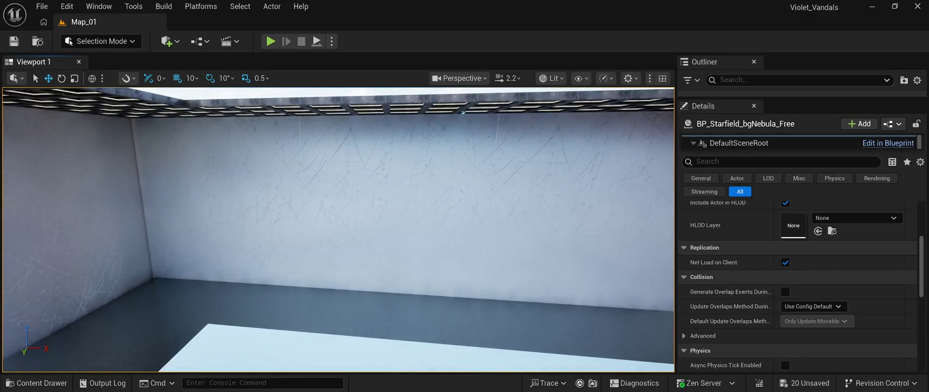
- Select Cube through Cube5 in the Outliner and delete them, leaving 310 actors in Map_01
{"action": "left_click_drag", "start_coordinate": [631, 150], "coordinate": [650, 154]}
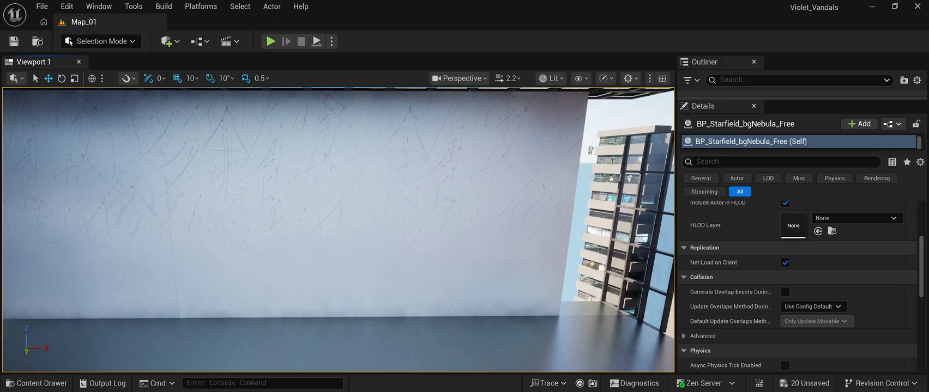
{"action": "left_click_drag", "start_coordinate": [802, 99], "coordinate": [802, 371]}
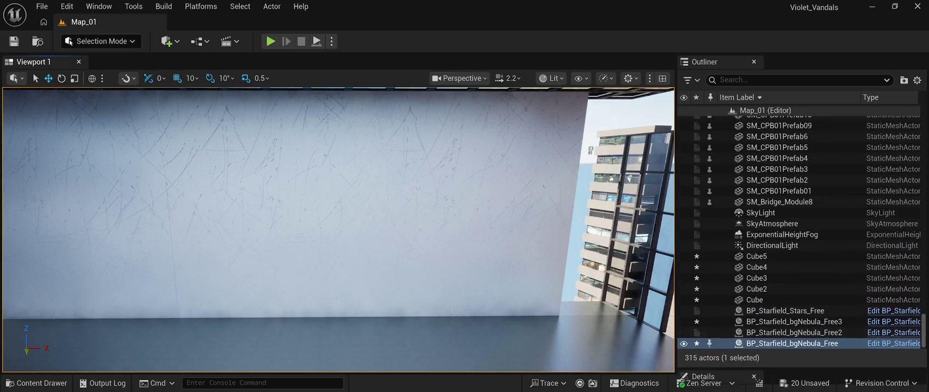
{"action": "left_click", "coordinate": [756, 256]}
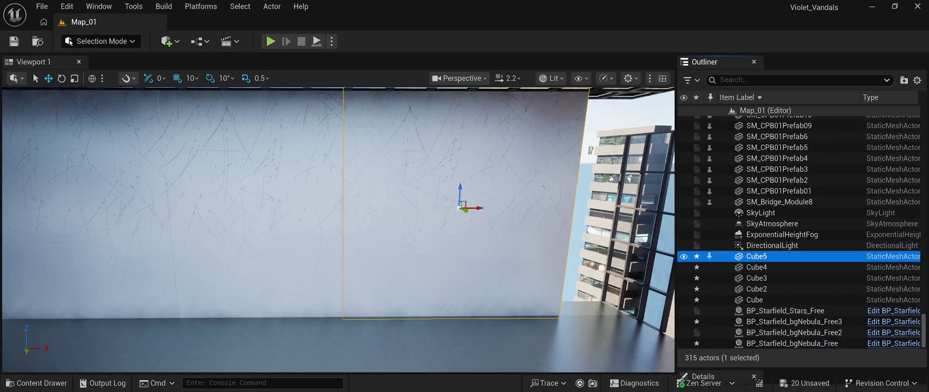
{"action": "key", "text": "shift+Down"}
{"action": "key", "text": "shift+Down"}
{"action": "key", "text": "shift+Down"}
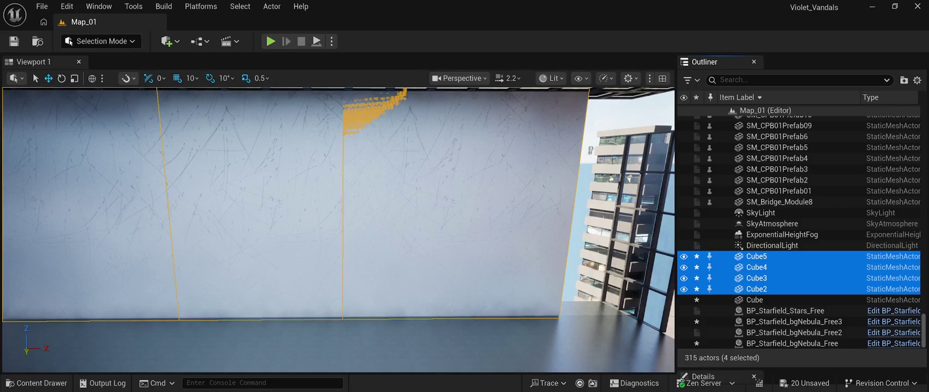
{"action": "key", "text": "shift+Down"}
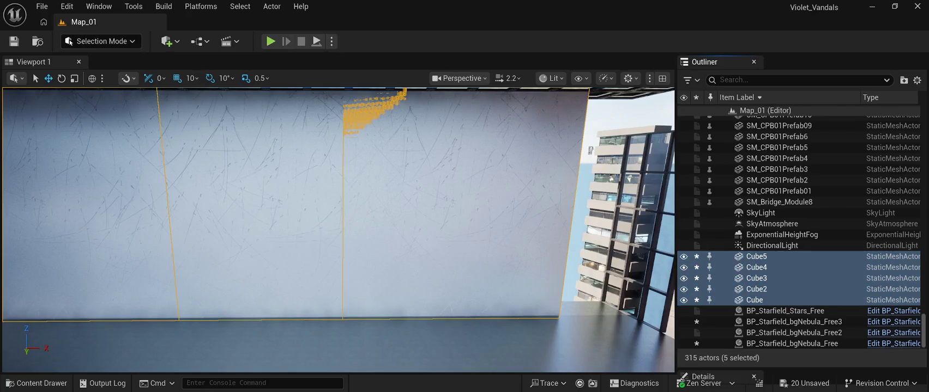
{"action": "key", "text": "Delete"}
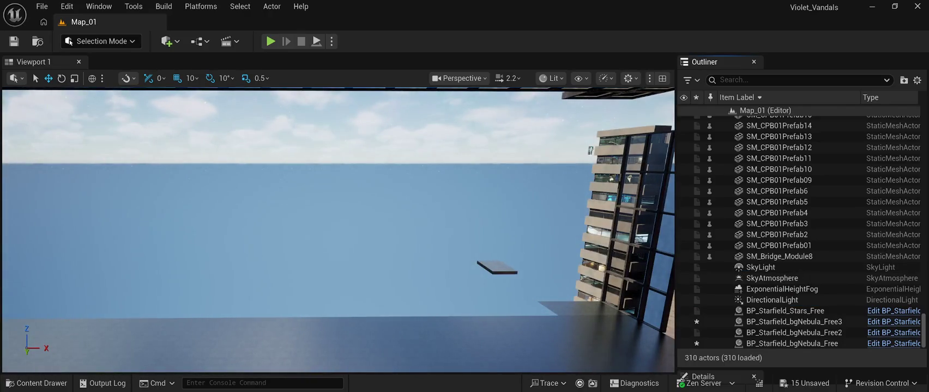
{"action": "double_click", "coordinate": [792, 344]}
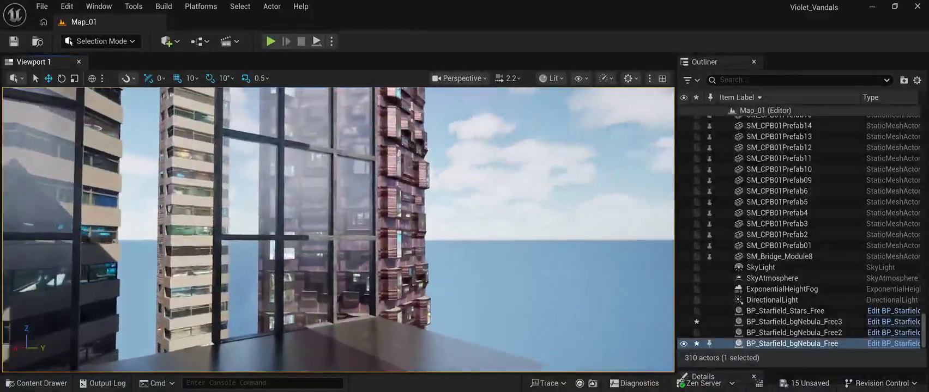
{"action": "key", "text": "ctrl+space"}
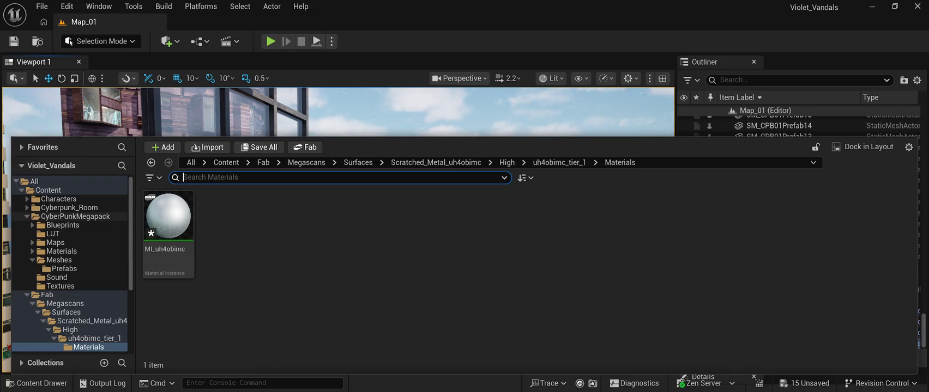
- Browse to the Cyberpunk_Room Mesh folder and scroll through its 138 mesh assets to the wall meshes
{"action": "left_click", "coordinate": [69, 208]}
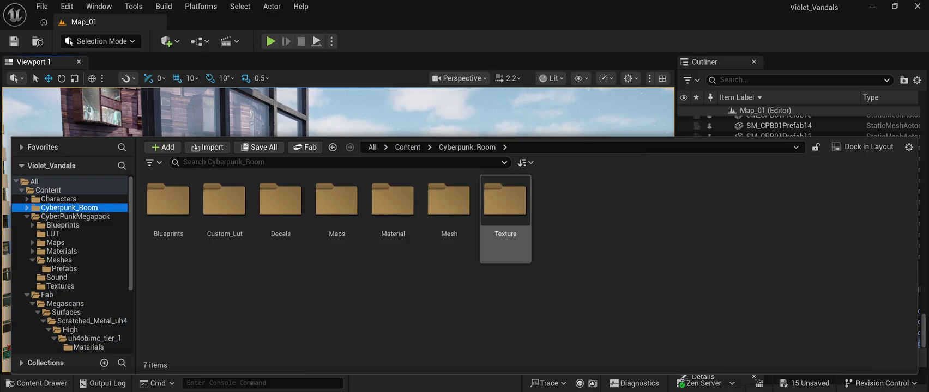
{"action": "double_click", "coordinate": [505, 202]}
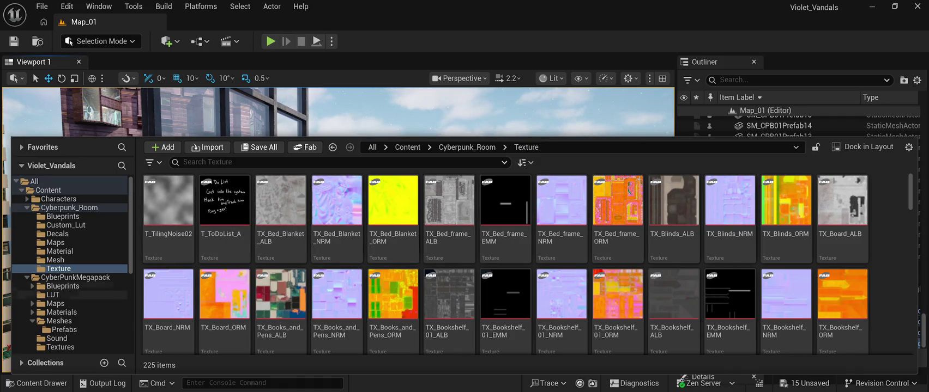
{"action": "left_click", "coordinate": [55, 260]}
{"action": "scroll", "coordinate": [393, 305], "scroll_direction": "down", "scroll_amount": 5}
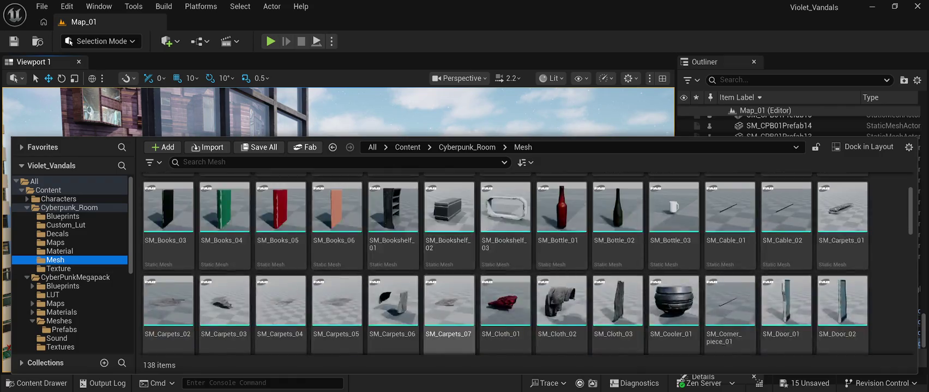
{"action": "scroll", "coordinate": [506, 272], "scroll_direction": "down", "scroll_amount": 10}
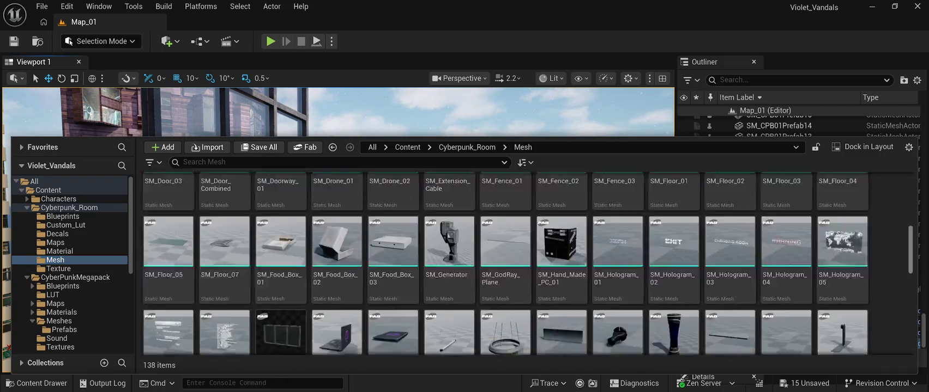
{"action": "scroll", "coordinate": [505, 272], "scroll_direction": "down", "scroll_amount": 2}
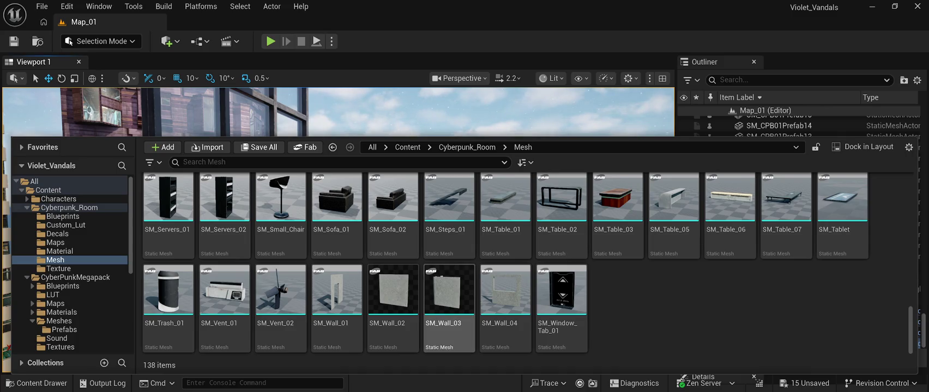
{"action": "key", "text": "ctrl+space"}
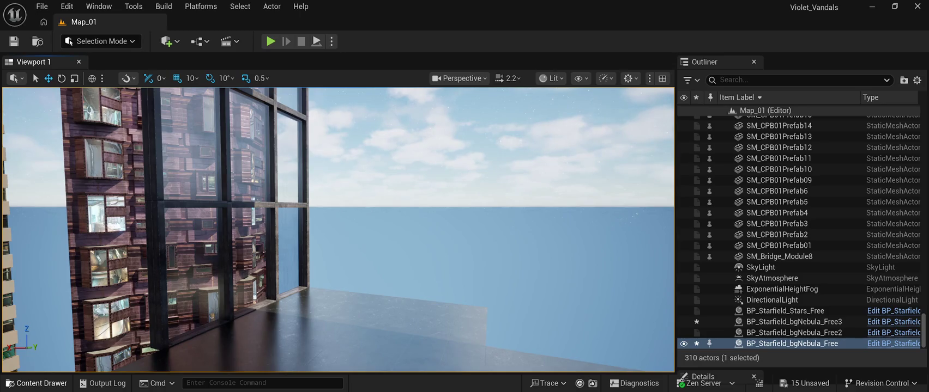
- Reopen the content drawer and close it again
{"action": "left_click", "coordinate": [37, 384]}
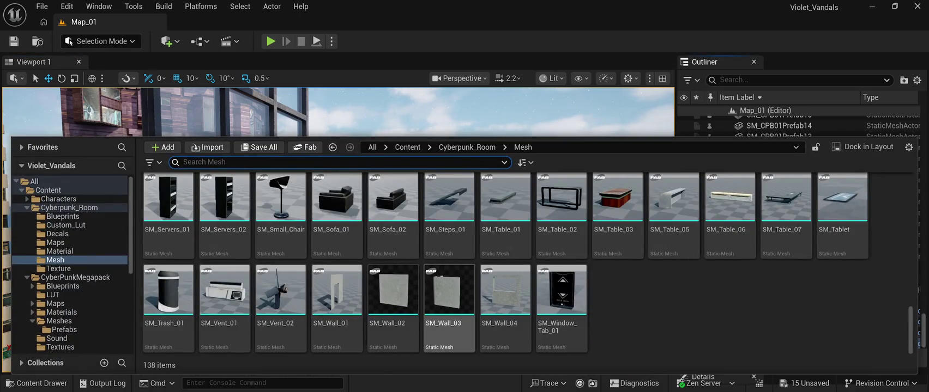
{"action": "key", "text": "ctrl+space"}
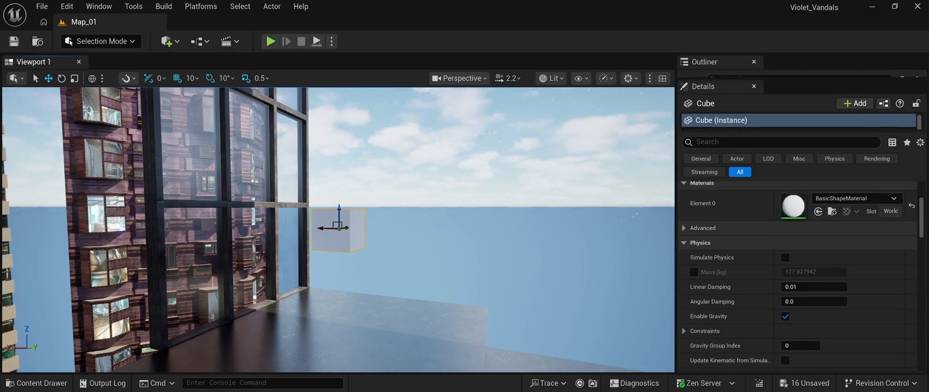
- Orbit and zoom the viewport to inspect the MI_Wall_01 cube near the window
{"action": "scroll", "coordinate": [797, 273], "scroll_direction": "up", "scroll_amount": 1}
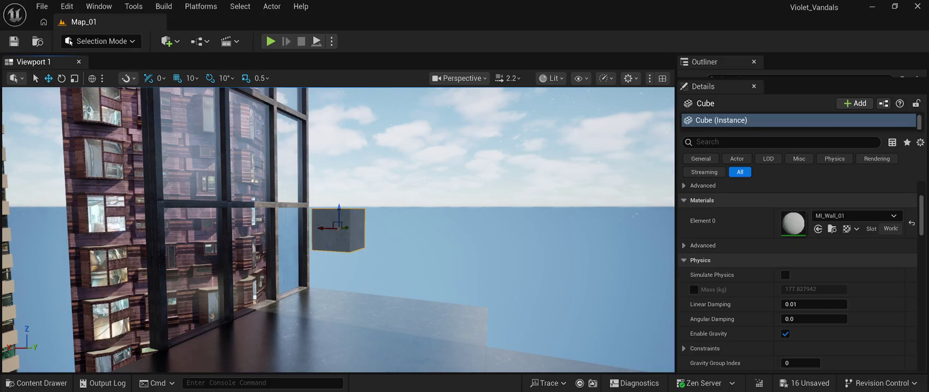
{"action": "mouse_move", "coordinate": [338, 229]}
{"action": "left_mouse_down"}
{"action": "mouse_move", "coordinate": [229, 228]}
{"action": "mouse_move", "coordinate": [354, 228]}
{"action": "left_mouse_up"}
{"action": "scroll", "coordinate": [798, 275], "scroll_direction": "down", "scroll_amount": 10}
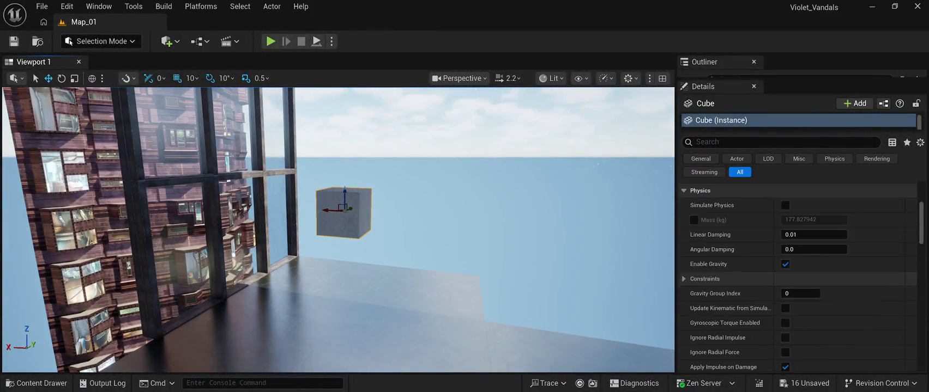
{"action": "scroll", "coordinate": [798, 275], "scroll_direction": "up", "scroll_amount": 10}
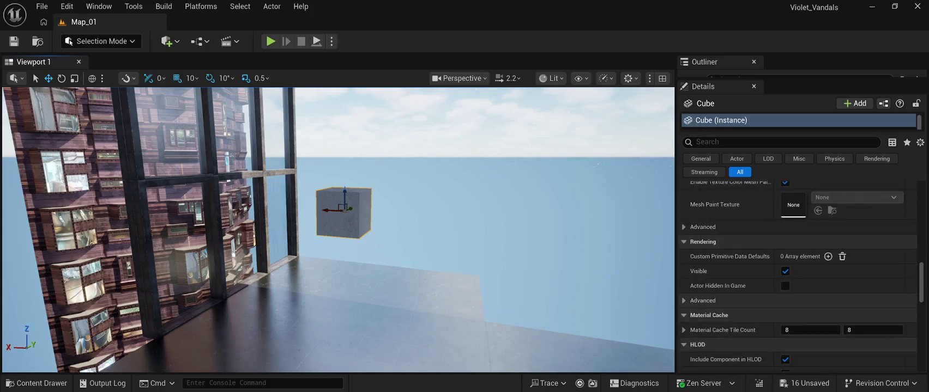
{"action": "scroll", "coordinate": [799, 275], "scroll_direction": "up", "scroll_amount": 5}
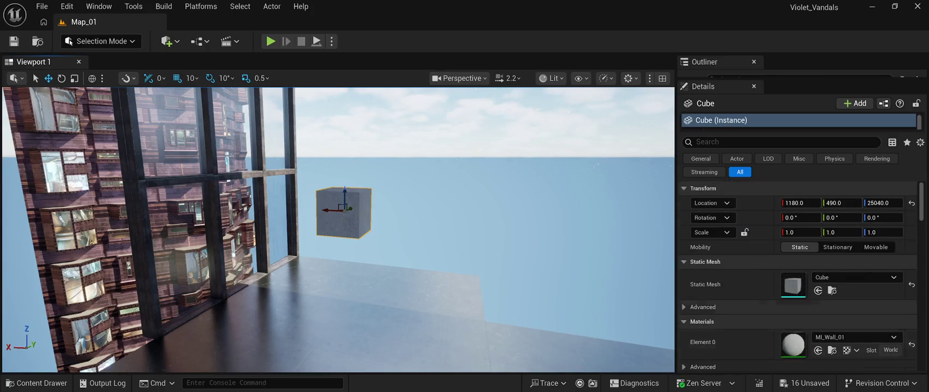
- Set the cube's scale to 4.0, 4.0, 2.0
{"action": "left_click", "coordinate": [800, 232]}
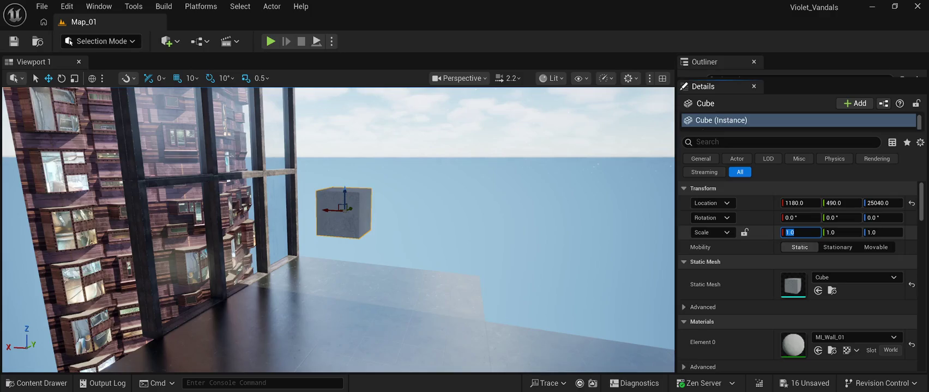
{"action": "type", "text": "4.0"}
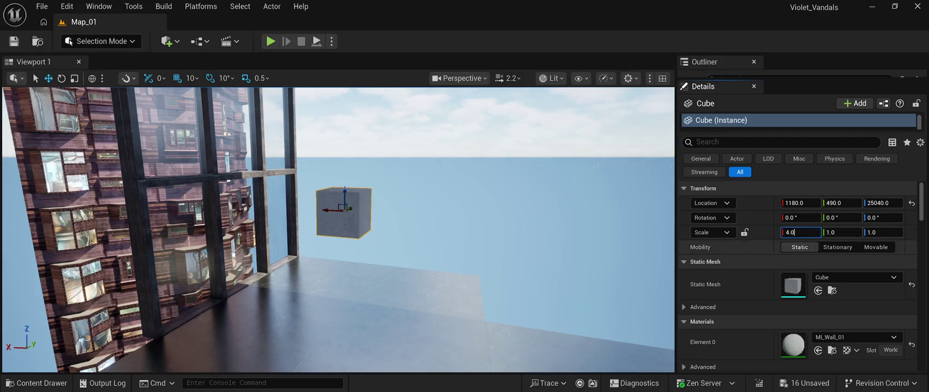
{"action": "key", "text": "Tab"}
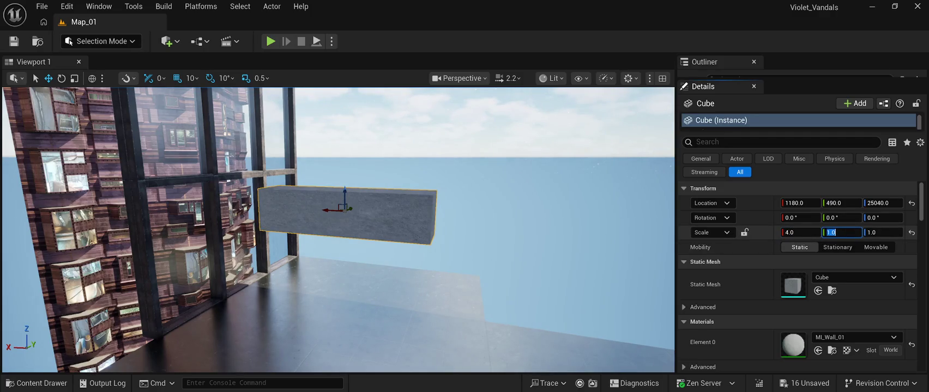
{"action": "type", "text": "4.0"}
{"action": "key", "text": "Tab"}
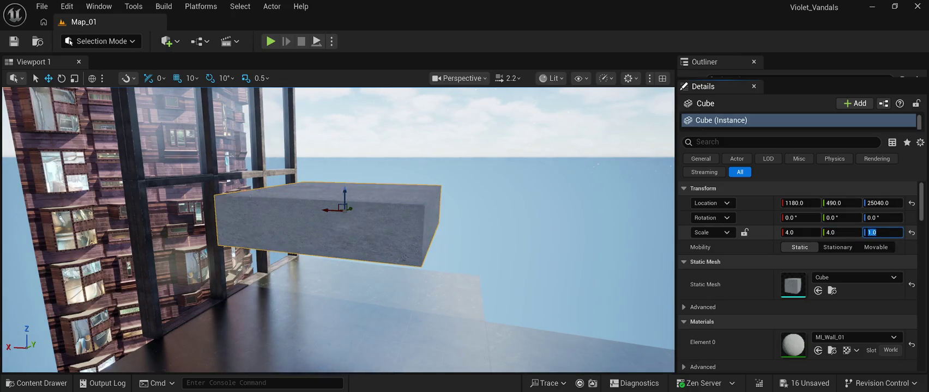
{"action": "type", "text": "2.0"}
{"action": "key", "text": "Return"}
- Rework the scale to 4.0, 0.2, 4.0 so the cube becomes a thin, tall slab
{"action": "left_click", "coordinate": [841, 232]}
{"action": "type", "text": "2.0"}
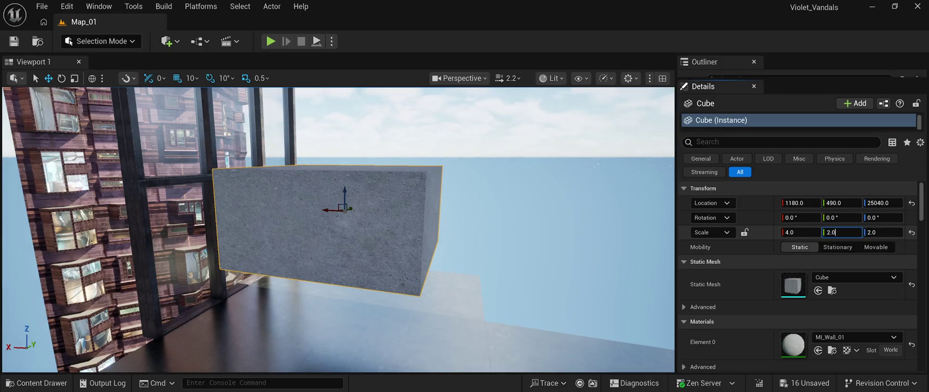
{"action": "key", "text": "Return"}
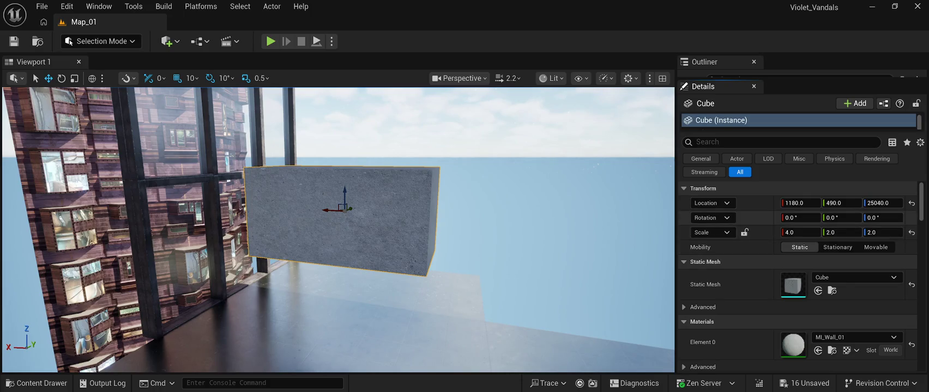
{"action": "left_click", "coordinate": [878, 233]}
{"action": "type", "text": "4.0"}
{"action": "key", "text": "Return"}
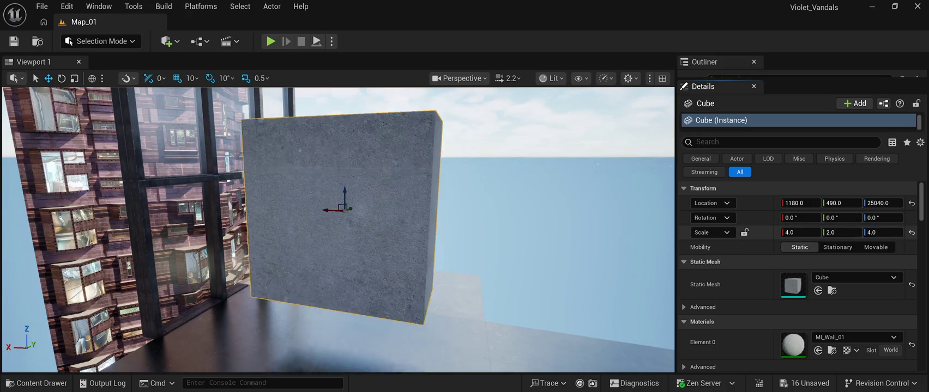
{"action": "scroll", "coordinate": [338, 229], "scroll_direction": "up", "scroll_amount": 3}
{"action": "left_click_drag", "start_coordinate": [338, 228], "coordinate": [414, 240]}
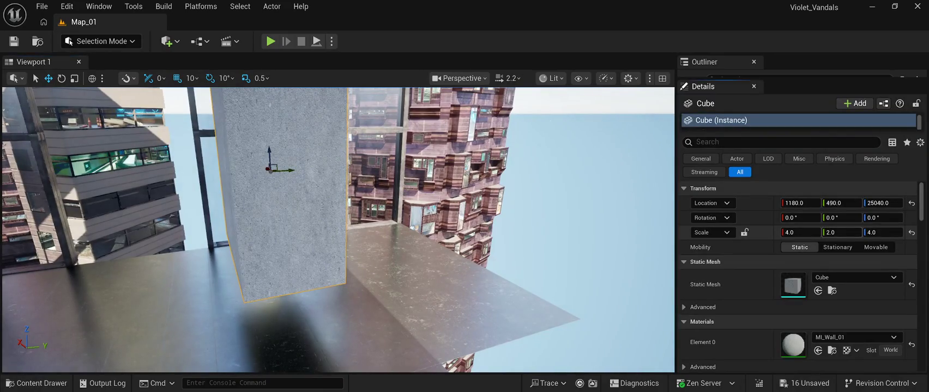
{"action": "left_click", "coordinate": [839, 232]}
{"action": "type", "text": "0.2"}
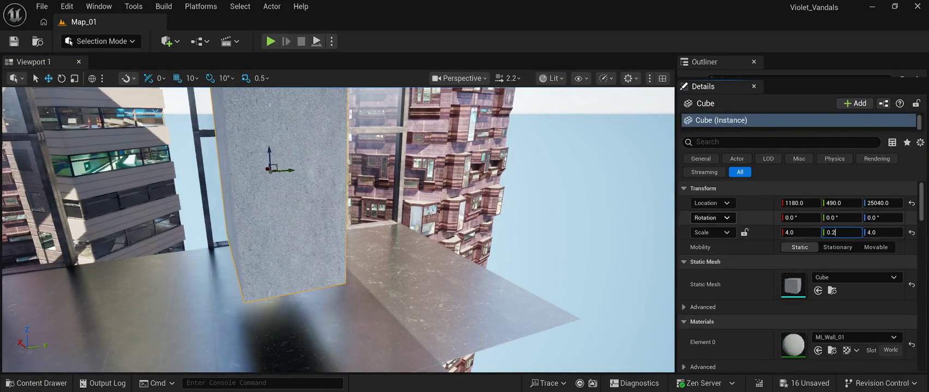
{"action": "key", "text": "Return"}
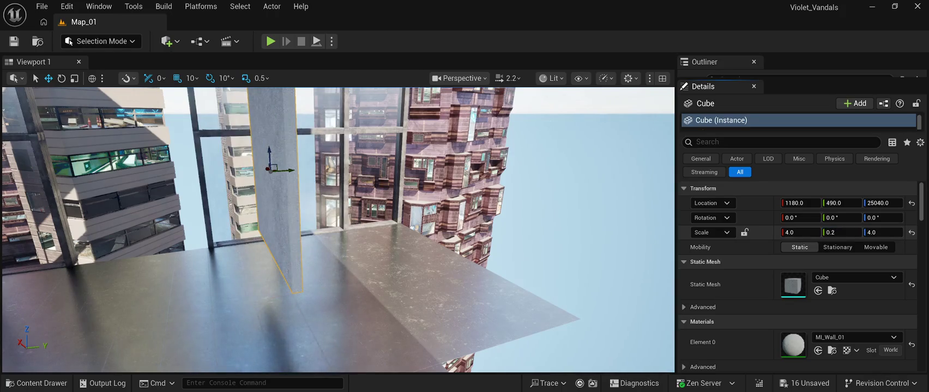
- Frame the slab and move it along Y to Location 290
{"action": "key", "text": "f"}
{"action": "left_click_drag", "start_coordinate": [442, 224], "coordinate": [368, 230]}
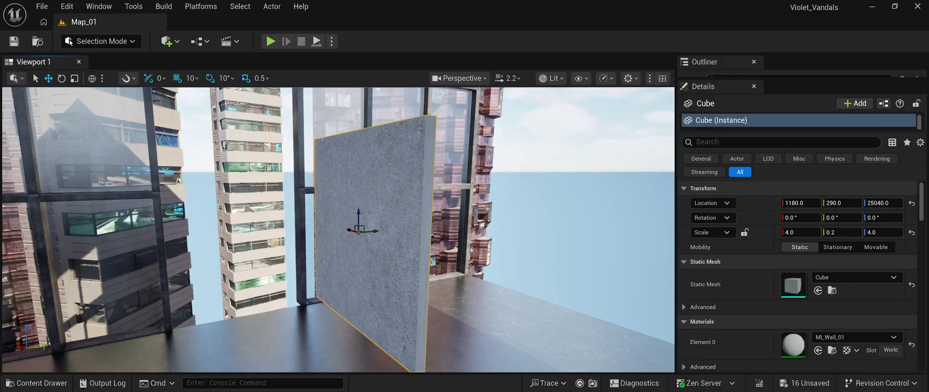
{"action": "key", "text": "e"}
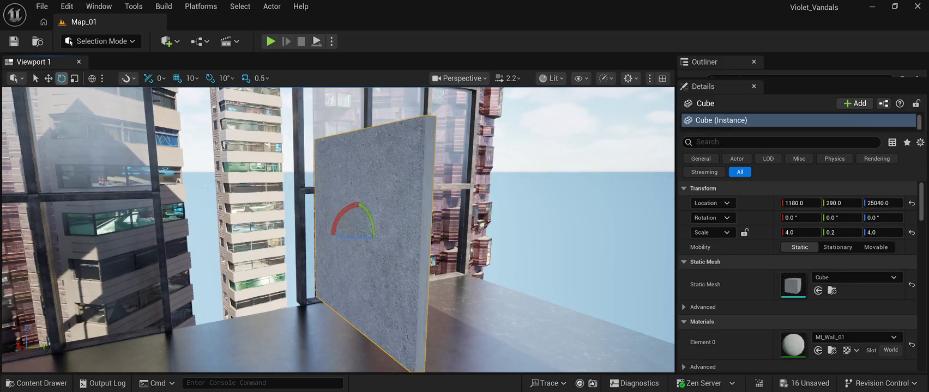
- Rotate the slab 90° about Z and lower it onto the floor against the glass wall
{"action": "left_click_drag", "start_coordinate": [353, 237], "coordinate": [390, 233]}
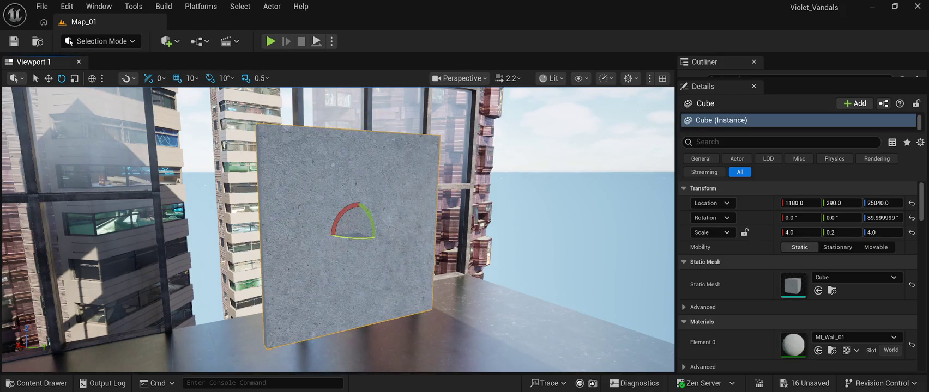
{"action": "key", "text": "w"}
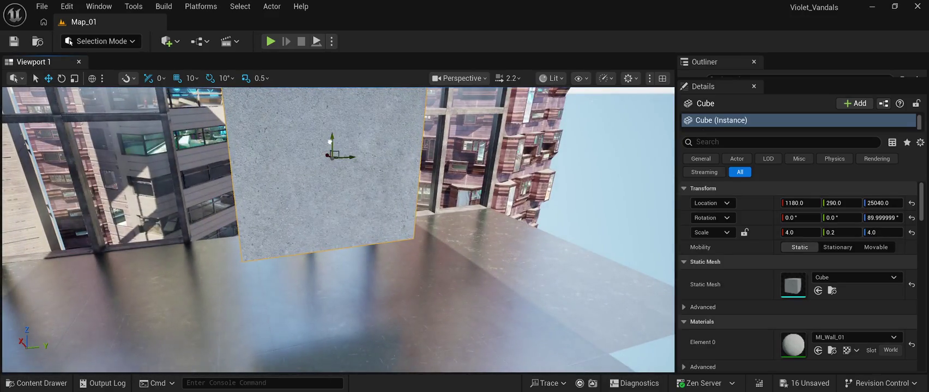
{"action": "mouse_move", "coordinate": [330, 148]}
{"action": "left_mouse_down"}
{"action": "mouse_move", "coordinate": [318, 219]}
{"action": "mouse_move", "coordinate": [269, 206]}
{"action": "mouse_move", "coordinate": [262, 187]}
{"action": "mouse_move", "coordinate": [233, 174]}
{"action": "mouse_move", "coordinate": [266, 175]}
{"action": "left_mouse_up"}
{"action": "key", "text": "f"}
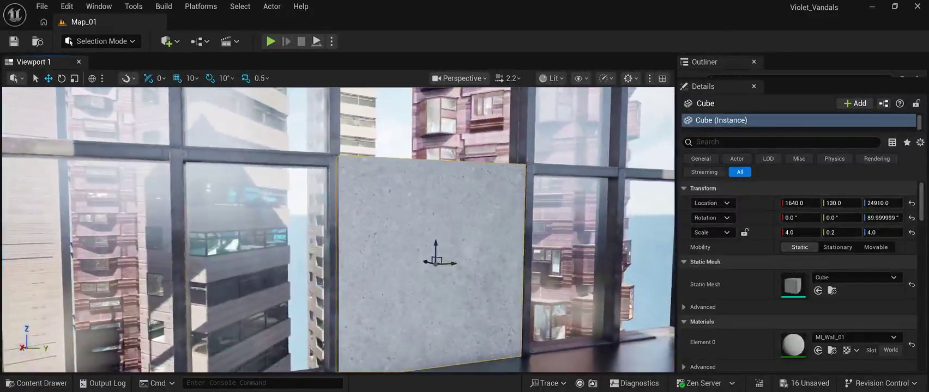
{"action": "mouse_move", "coordinate": [337, 229]}
{"action": "left_mouse_down"}
{"action": "mouse_move", "coordinate": [327, 232]}
{"action": "mouse_move", "coordinate": [379, 220]}
{"action": "mouse_move", "coordinate": [311, 221]}
{"action": "mouse_move", "coordinate": [311, 261]}
{"action": "left_mouse_up"}
- Duplicate the slab upward and set grid snapping to 100-unit steps
{"action": "key", "text": "f"}
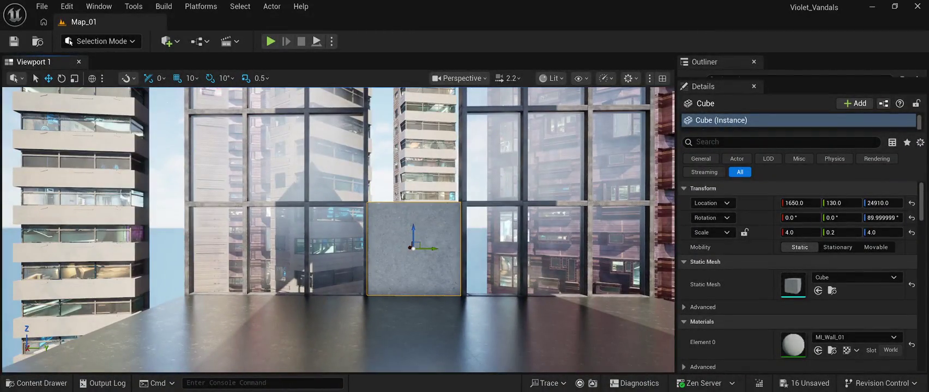
{"action": "key", "text": "ctrl+d"}
{"action": "left_click_drag", "start_coordinate": [412, 228], "coordinate": [413, 134]}
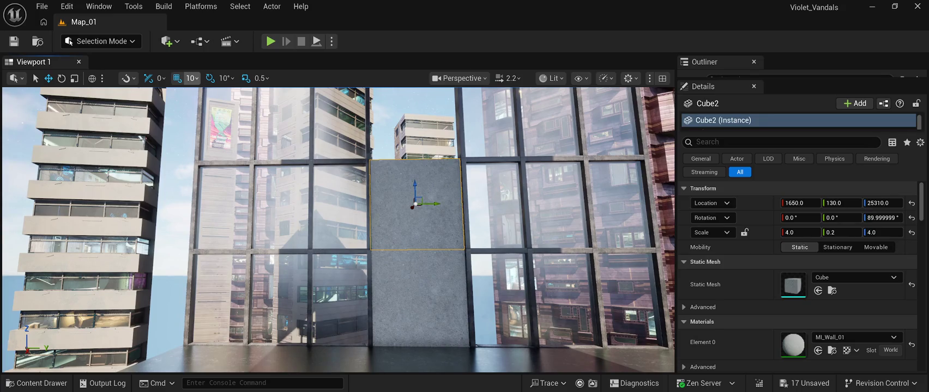
{"action": "key", "text": "bracketright"}
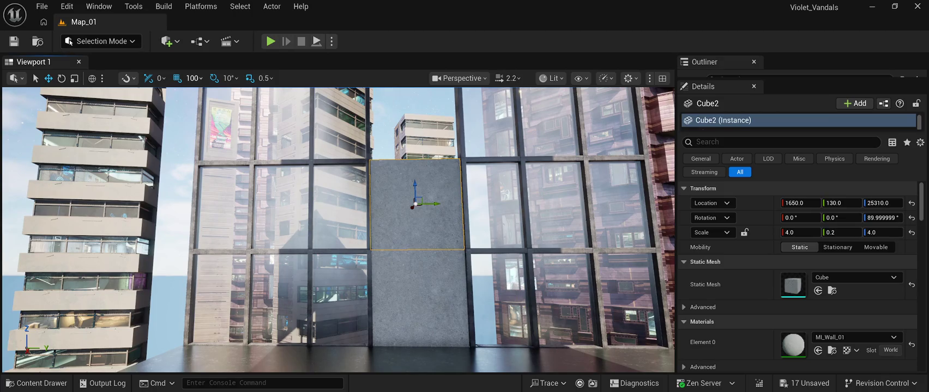
{"action": "mouse_move", "coordinate": [414, 188]}
{"action": "left_mouse_down"}
{"action": "mouse_move", "coordinate": [413, 144]}
{"action": "mouse_move", "coordinate": [414, 188]}
{"action": "mouse_move", "coordinate": [427, 108]}
{"action": "mouse_move", "coordinate": [422, 147]}
{"action": "left_mouse_up"}
- Stack more slab copies up to Z 26910 and slide a top copy sideways to Y -670
{"action": "mouse_move", "coordinate": [432, 210]}
{"action": "left_mouse_down", "text": "alt"}
{"action": "mouse_move", "coordinate": [437, 143]}
{"action": "mouse_move", "coordinate": [231, 103]}
{"action": "left_mouse_up", "text": "alt"}
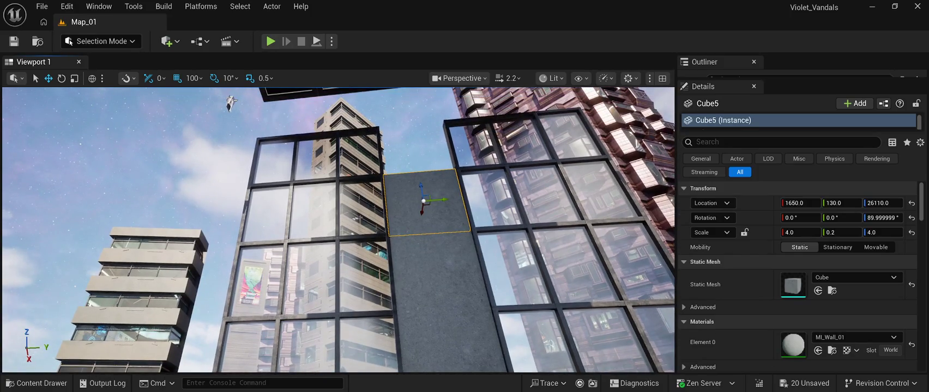
{"action": "left_click_drag", "start_coordinate": [421, 188], "coordinate": [421, 133]}
{"action": "left_click_drag", "start_coordinate": [231, 102], "coordinate": [249, 149]}
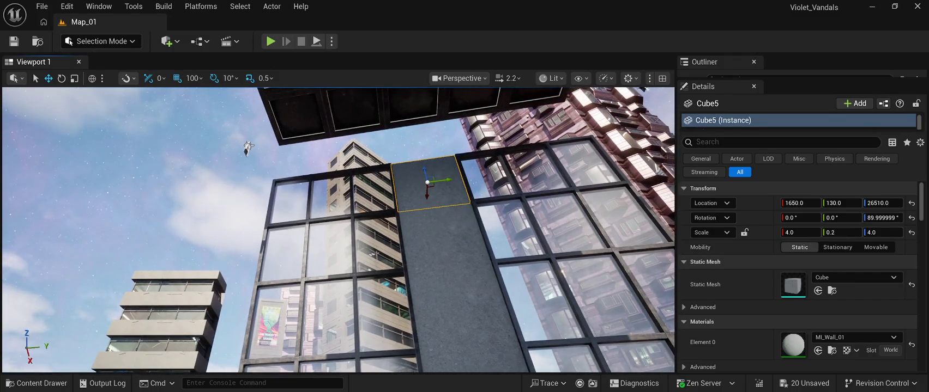
{"action": "left_click_drag", "start_coordinate": [425, 173], "coordinate": [426, 138]}
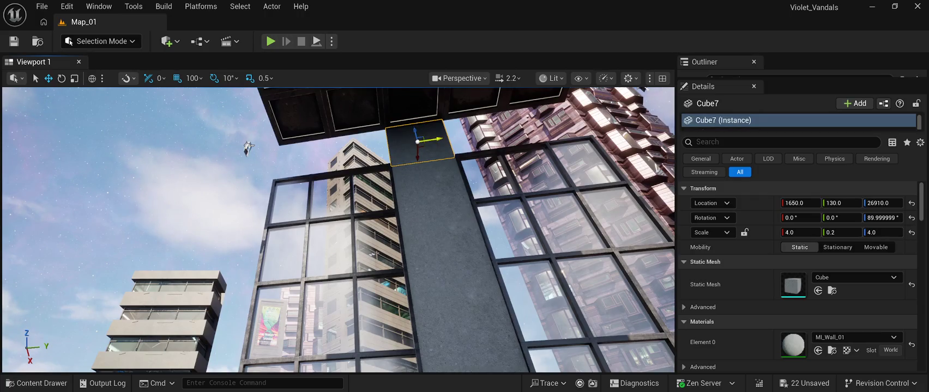
{"action": "left_click_drag", "start_coordinate": [434, 139], "coordinate": [332, 159]}
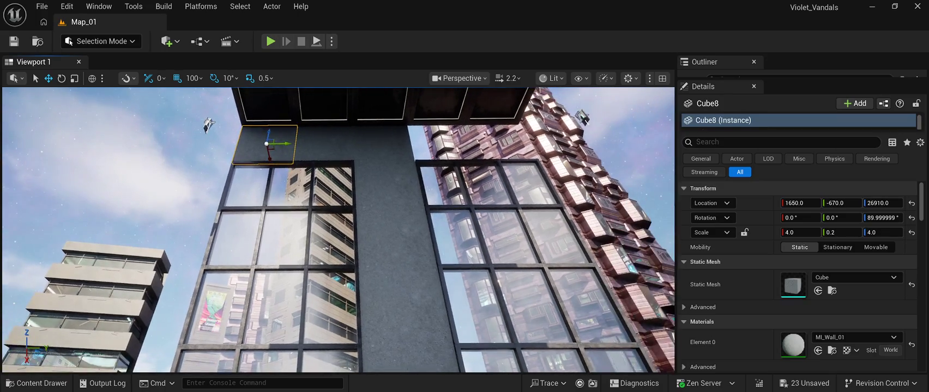
- Copy the column's top slab sideways to extend the ceiling-level row
{"action": "left_click", "coordinate": [382, 142]}
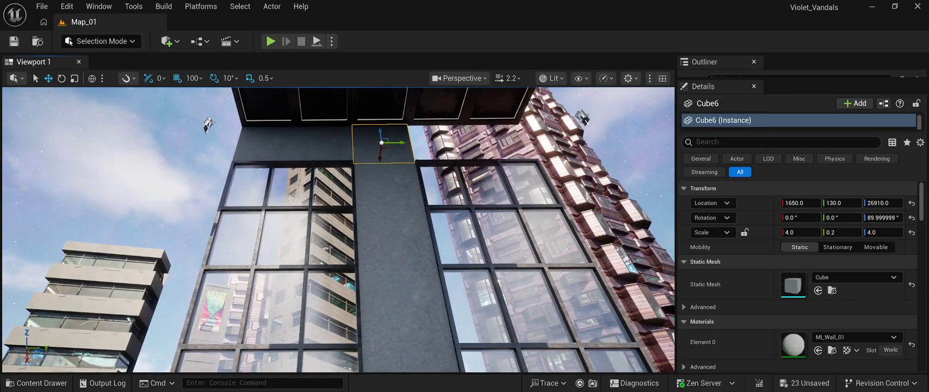
{"action": "mouse_move", "coordinate": [404, 143]}
{"action": "left_mouse_down"}
{"action": "mouse_move", "coordinate": [517, 133]}
{"action": "mouse_move", "coordinate": [514, 112]}
{"action": "left_mouse_up"}
{"action": "mouse_move", "coordinate": [177, 96]}
{"action": "left_mouse_down"}
{"action": "mouse_move", "coordinate": [129, 141]}
{"action": "mouse_move", "coordinate": [22, 137]}
{"action": "mouse_move", "coordinate": [66, 136]}
{"action": "mouse_move", "coordinate": [163, 101]}
{"action": "mouse_move", "coordinate": [261, 151]}
{"action": "left_mouse_up"}
{"action": "left_click_drag", "start_coordinate": [357, 305], "coordinate": [250, 175]}
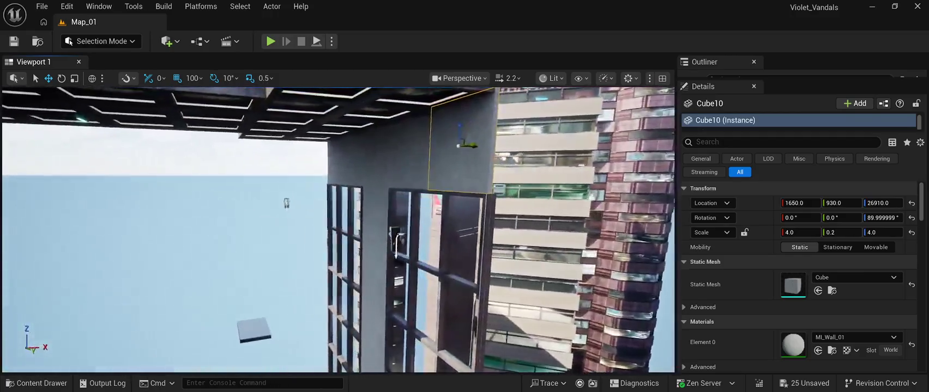
{"action": "left_click_drag", "start_coordinate": [249, 175], "coordinate": [250, 196]}
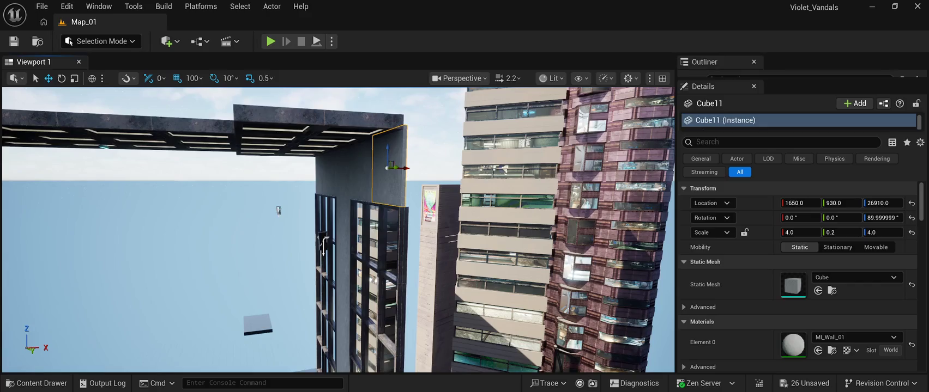
- Move Cube11 to 1650, 1330, 26910 and rotate it 90° about Z to sit edge-on
{"action": "mouse_move", "coordinate": [406, 168]}
{"action": "left_mouse_down"}
{"action": "mouse_move", "coordinate": [415, 172]}
{"action": "mouse_move", "coordinate": [338, 185]}
{"action": "left_mouse_up"}
{"action": "left_click_drag", "start_coordinate": [339, 232], "coordinate": [361, 232]}
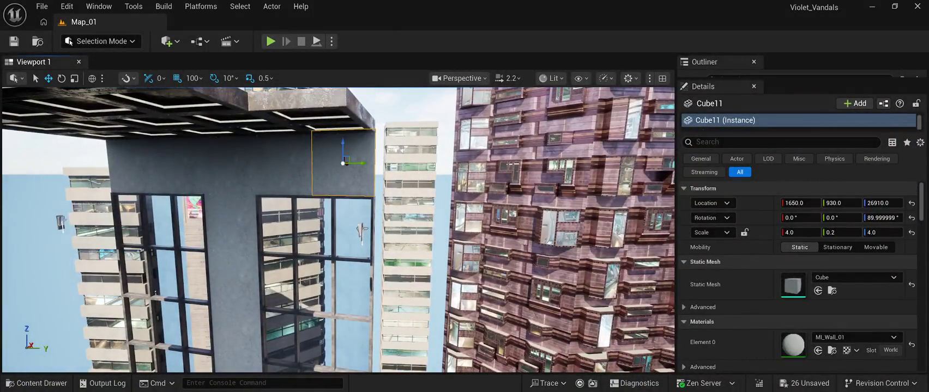
{"action": "left_click_drag", "start_coordinate": [365, 164], "coordinate": [430, 175]}
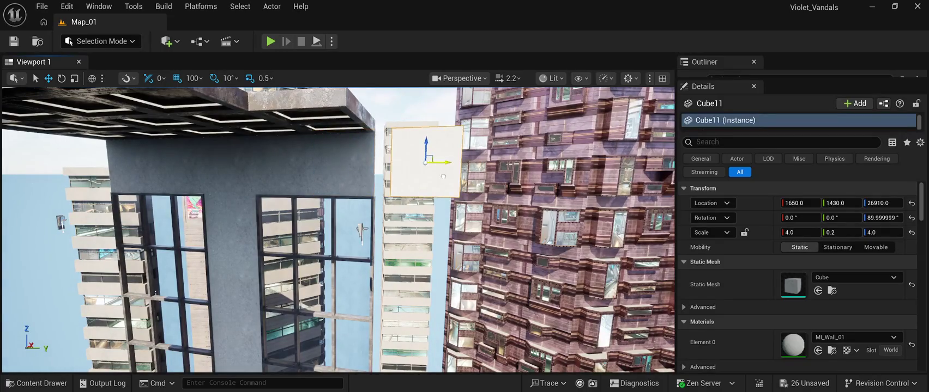
{"action": "key", "text": "e"}
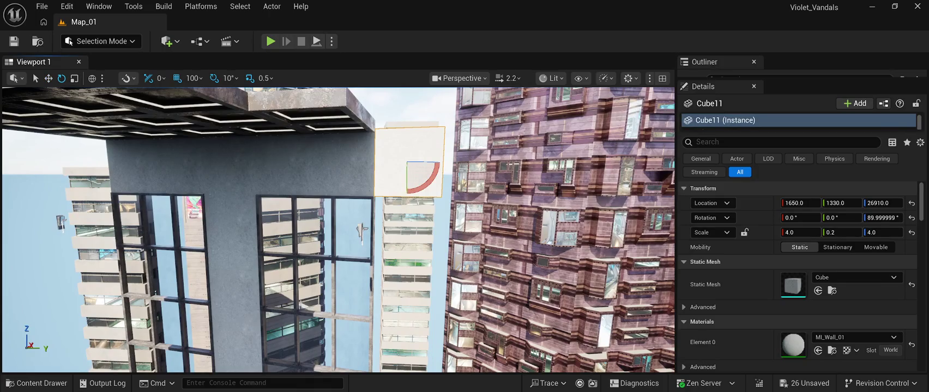
{"action": "left_click_drag", "start_coordinate": [433, 180], "coordinate": [445, 148]}
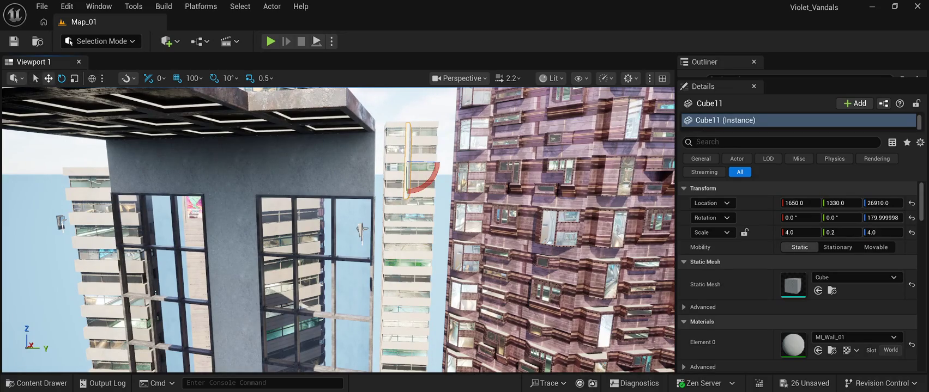
- Move Cube11 to 1450, 1130, 26910
{"action": "key", "text": "w"}
{"action": "left_click_drag", "start_coordinate": [425, 162], "coordinate": [305, 160]}
{"action": "left_click_drag", "start_coordinate": [462, 212], "coordinate": [424, 213]}
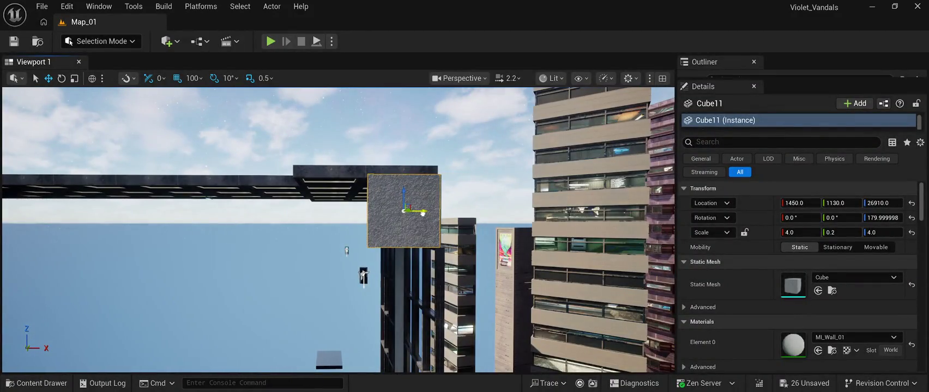
{"action": "scroll", "coordinate": [338, 229], "scroll_direction": "down", "scroll_amount": 5}
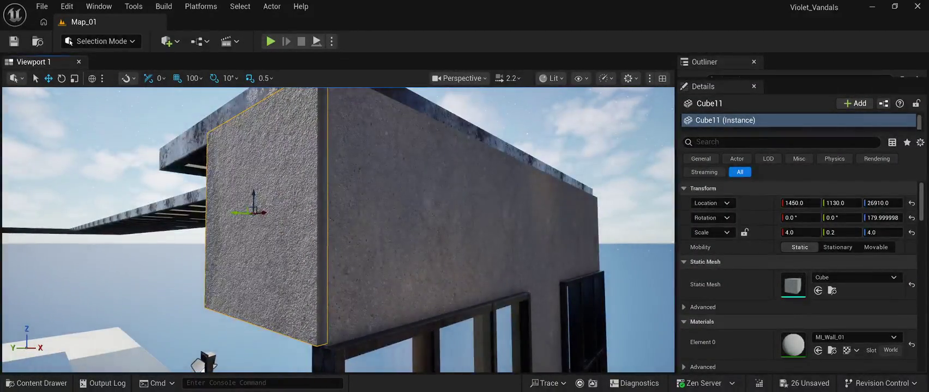
{"action": "key", "text": "f"}
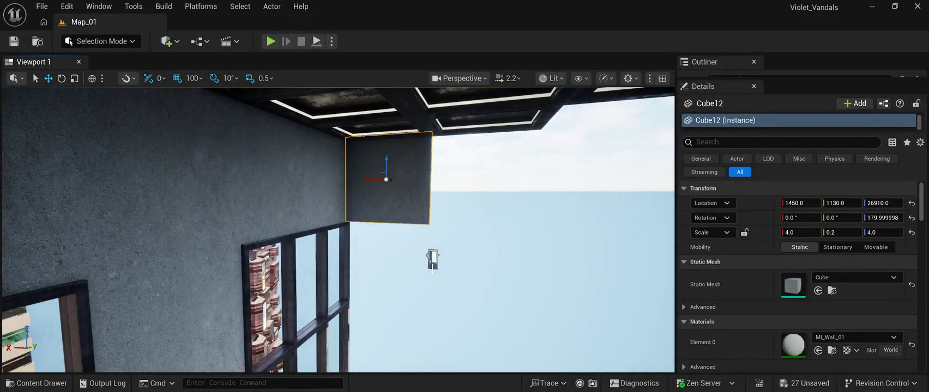
- Slide Cube12 along X to 950 and Cube14 to 1450
{"action": "mouse_move", "coordinate": [369, 179]}
{"action": "left_mouse_down"}
{"action": "mouse_move", "coordinate": [553, 177]}
{"action": "mouse_move", "coordinate": [494, 177]}
{"action": "mouse_move", "coordinate": [507, 188]}
{"action": "mouse_move", "coordinate": [504, 259]}
{"action": "mouse_move", "coordinate": [470, 275]}
{"action": "left_mouse_up"}
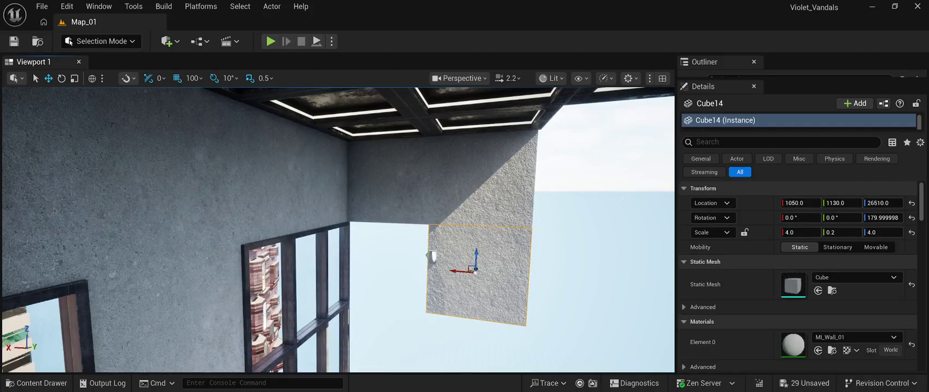
{"action": "left_click_drag", "start_coordinate": [472, 272], "coordinate": [375, 268]}
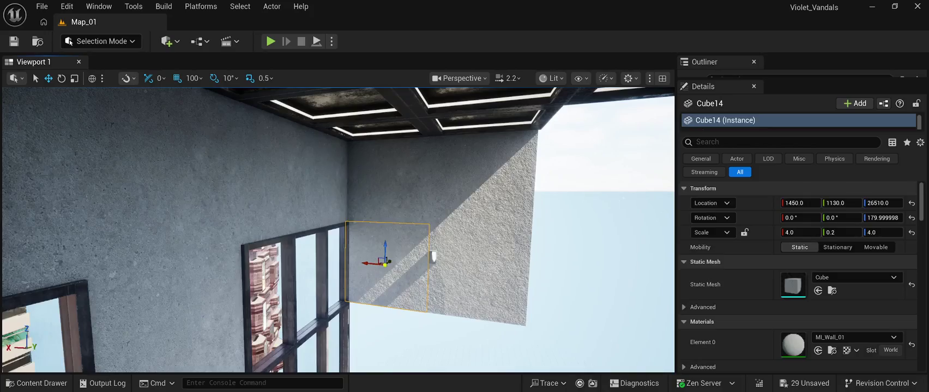
{"action": "scroll", "coordinate": [338, 229], "scroll_direction": "up", "scroll_amount": 5}
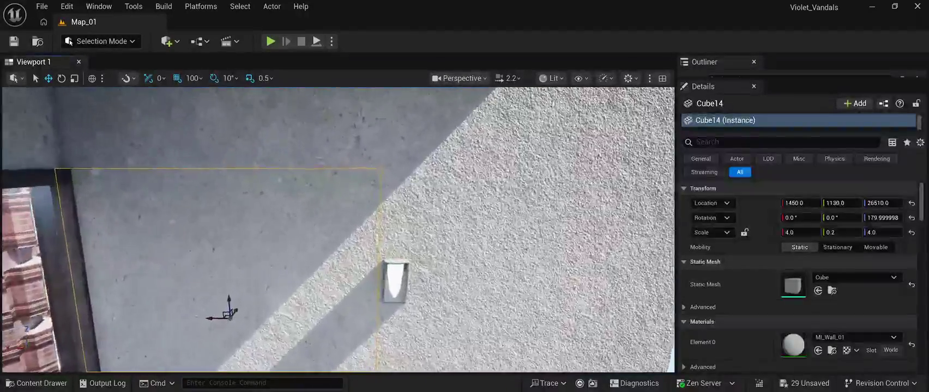
{"action": "left_click_drag", "start_coordinate": [338, 229], "coordinate": [315, 261]}
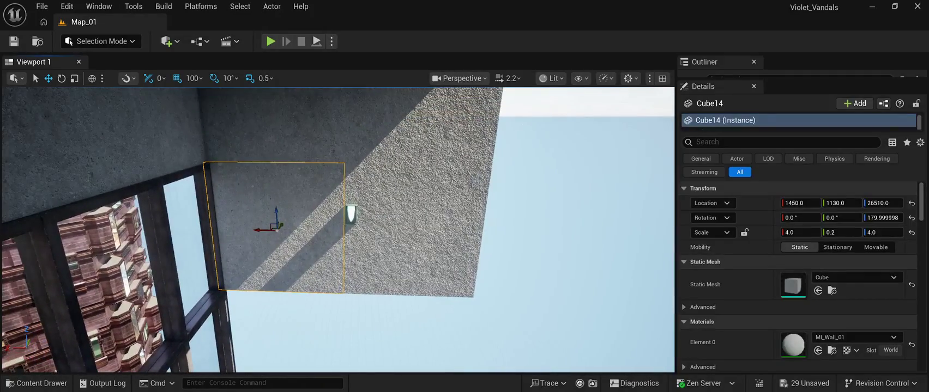
- Select the four concrete end-wall slabs, starting with Cube11
{"action": "left_click", "coordinate": [545, 218]}
{"action": "left_click_drag", "start_coordinate": [545, 218], "coordinate": [537, 236]}
{"action": "left_click", "coordinate": [289, 164]}
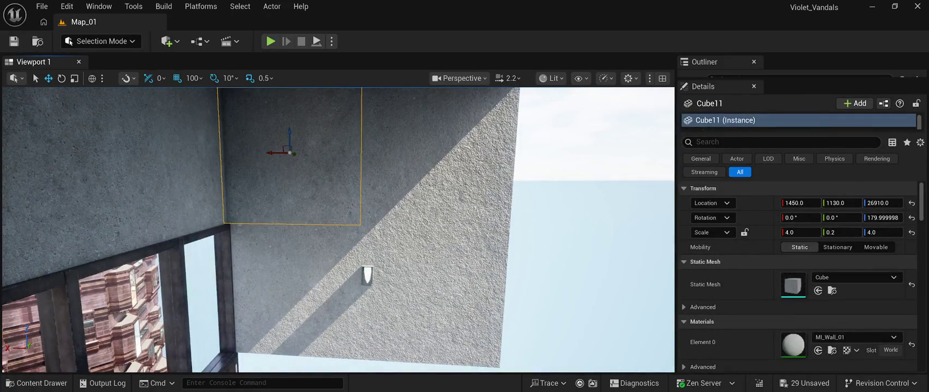
{"action": "left_click", "coordinate": [425, 144], "text": "ctrl"}
{"action": "left_click", "coordinate": [428, 289], "text": "ctrl"}
{"action": "left_click", "coordinate": [292, 289], "text": "ctrl"}
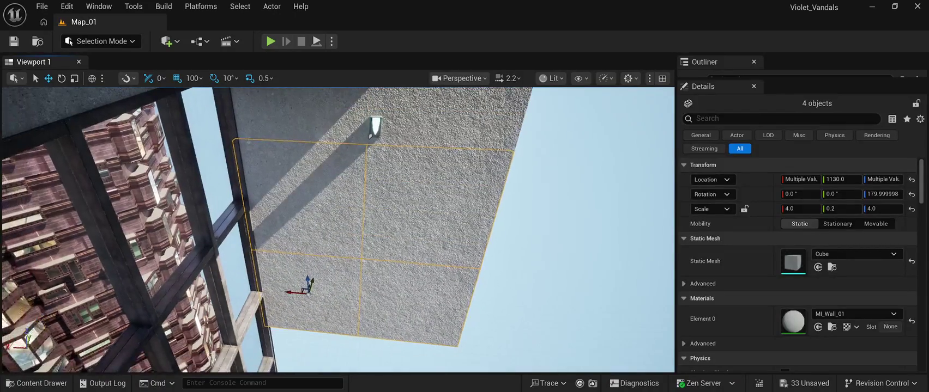
- Copy the four-slab wall across to Y -870 and readjust its height beside SM_CyberLight07
{"action": "mouse_move", "coordinate": [309, 281]}
{"action": "left_mouse_down"}
{"action": "mouse_move", "coordinate": [314, 331]}
{"action": "mouse_move", "coordinate": [317, 322]}
{"action": "left_mouse_up"}
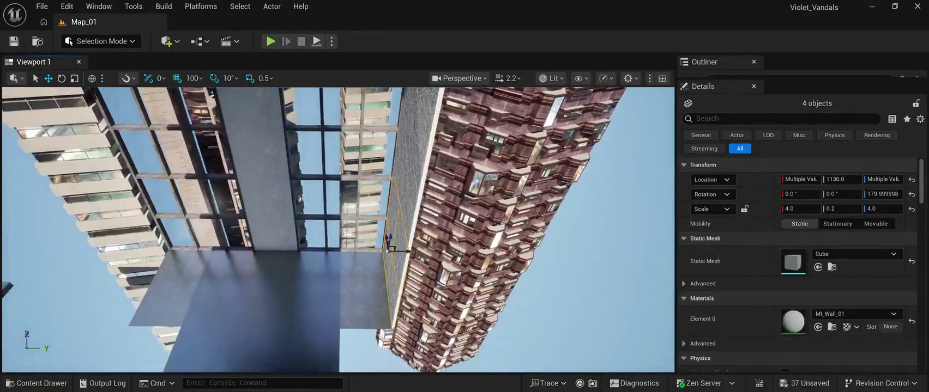
{"action": "left_click_drag", "start_coordinate": [403, 251], "coordinate": [176, 250]}
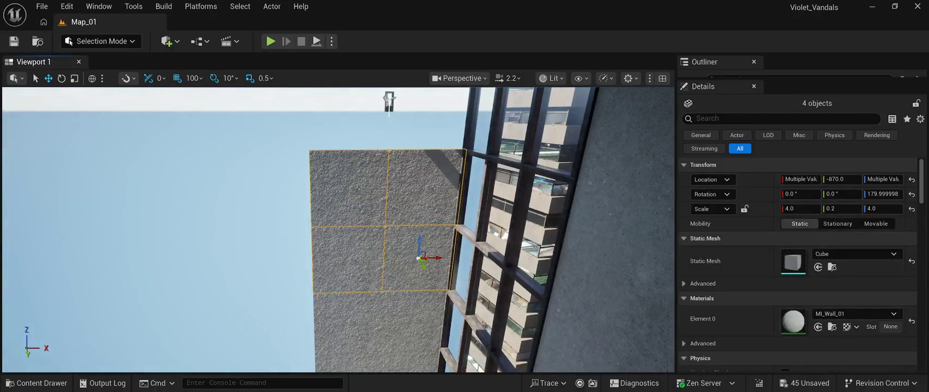
{"action": "left_click_drag", "start_coordinate": [419, 245], "coordinate": [432, 117]}
{"action": "key", "text": "f"}
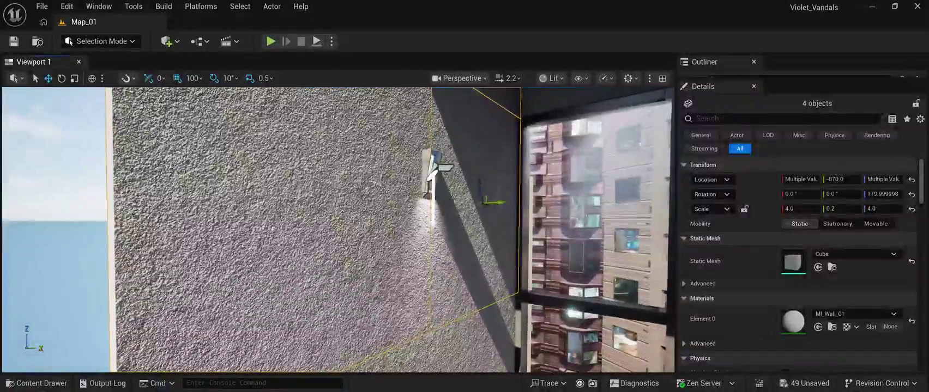
{"action": "left_click", "coordinate": [431, 174]}
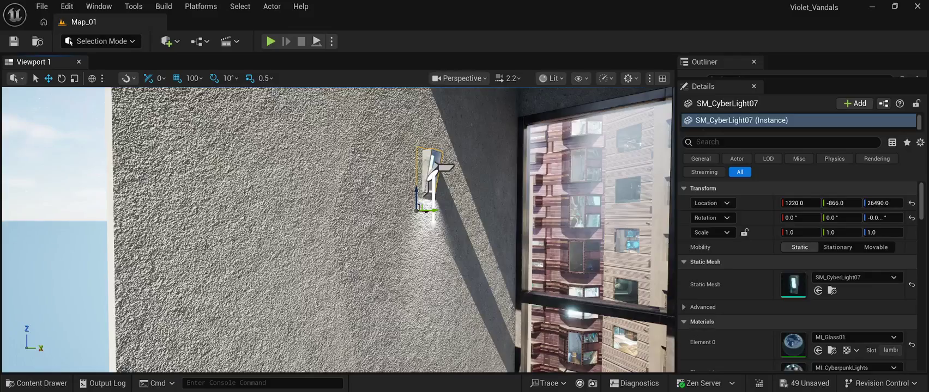
- Paste SpotLight2, nudge SM_CyberLight07 to Y -860, and place SpotLight2 at the lamp at Y -847
{"action": "key", "text": "ctrl+v"}
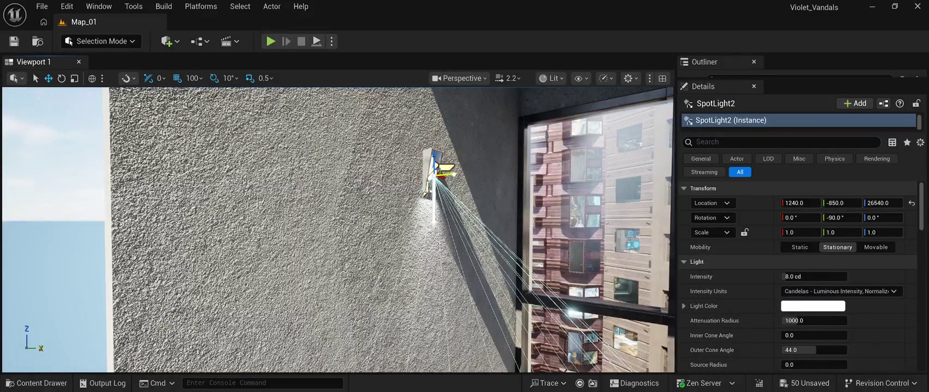
{"action": "left_click_drag", "start_coordinate": [450, 175], "coordinate": [518, 165]}
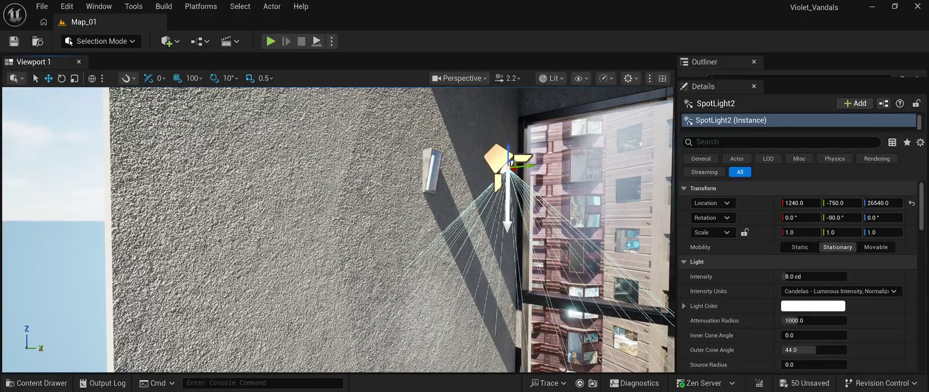
{"action": "left_click", "coordinate": [431, 169]}
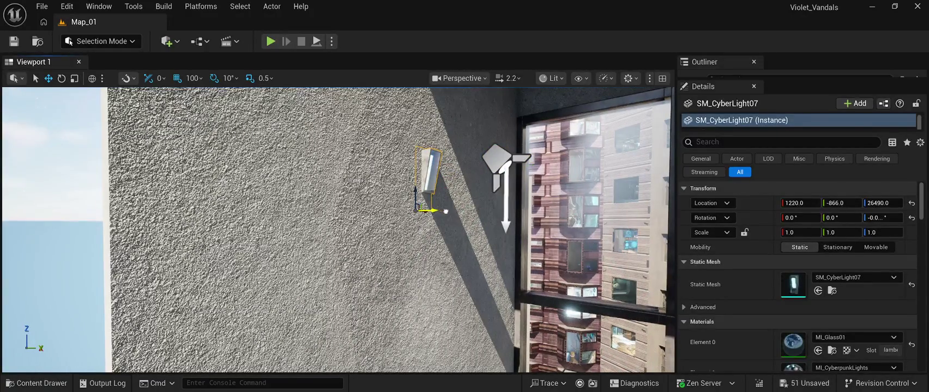
{"action": "mouse_move", "coordinate": [463, 211]}
{"action": "left_mouse_down"}
{"action": "mouse_move", "coordinate": [528, 212]}
{"action": "mouse_move", "coordinate": [461, 213]}
{"action": "left_mouse_up"}
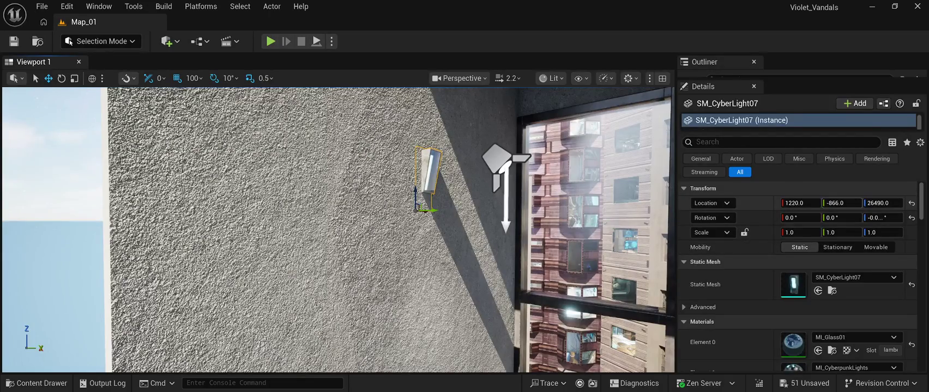
{"action": "left_click_drag", "start_coordinate": [842, 203], "coordinate": [845, 203]}
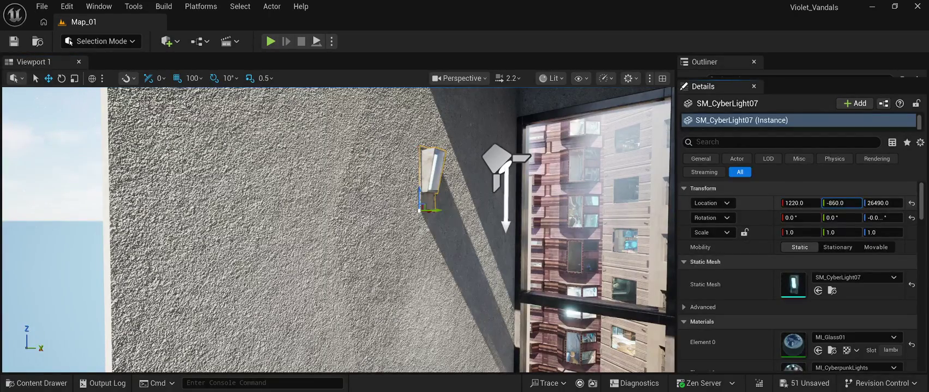
{"action": "key", "text": "f"}
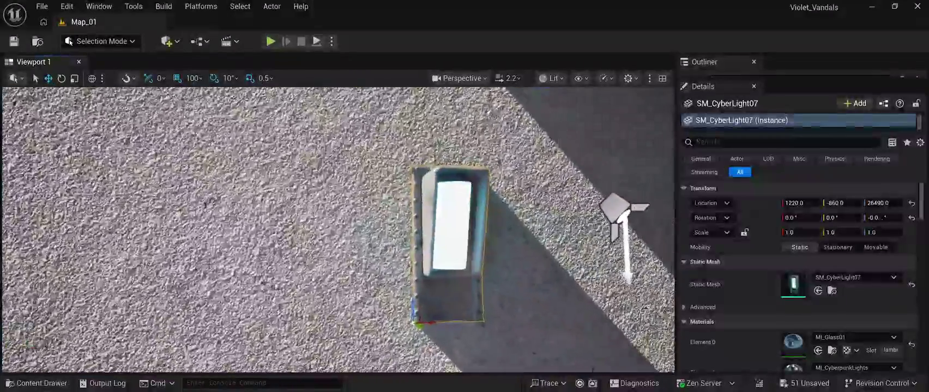
{"action": "key", "text": "d"}
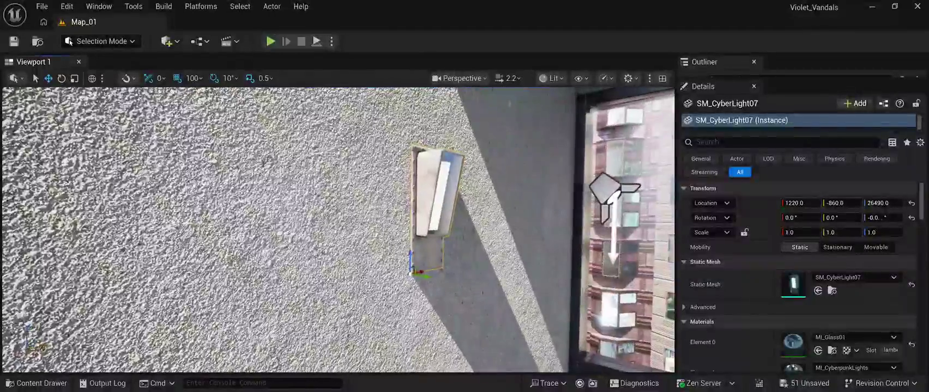
{"action": "left_click", "coordinate": [605, 190]}
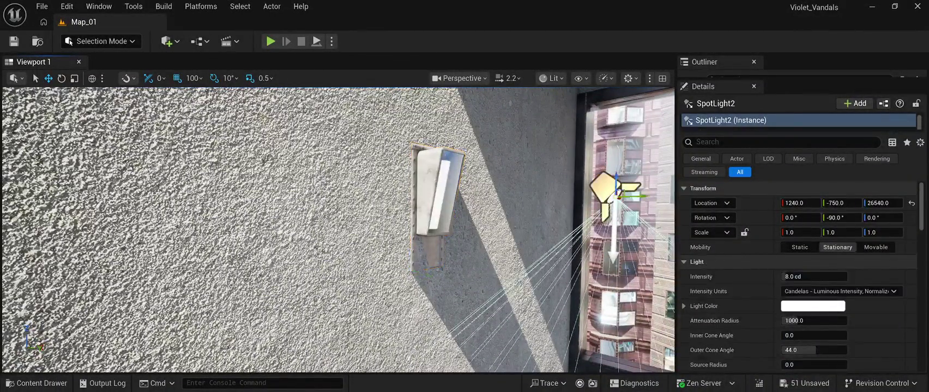
{"action": "left_click_drag", "start_coordinate": [842, 203], "coordinate": [804, 203]}
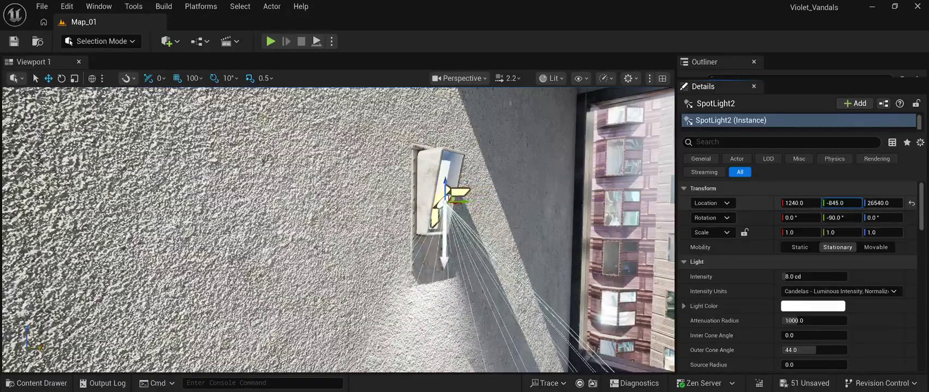
{"action": "mouse_move", "coordinate": [338, 229]}
{"action": "left_mouse_down"}
{"action": "mouse_move", "coordinate": [261, 261]}
{"action": "mouse_move", "coordinate": [218, 294]}
{"action": "mouse_move", "coordinate": [256, 245]}
{"action": "mouse_move", "coordinate": [332, 218]}
{"action": "mouse_move", "coordinate": [321, 218]}
{"action": "left_mouse_up"}
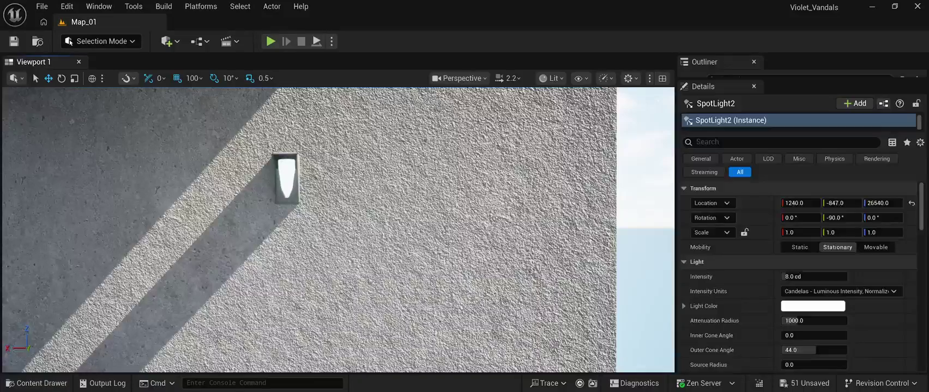
- Fine-tune SM_CyberLight8's Y location and slide its SpotLight onto the lamp at 1230, 1113, 26560
{"action": "left_click", "coordinate": [287, 178]}
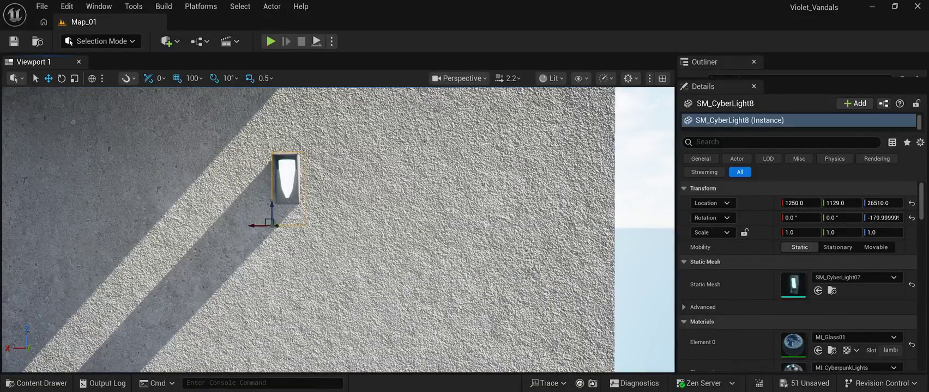
{"action": "left_click_drag", "start_coordinate": [322, 218], "coordinate": [289, 218]}
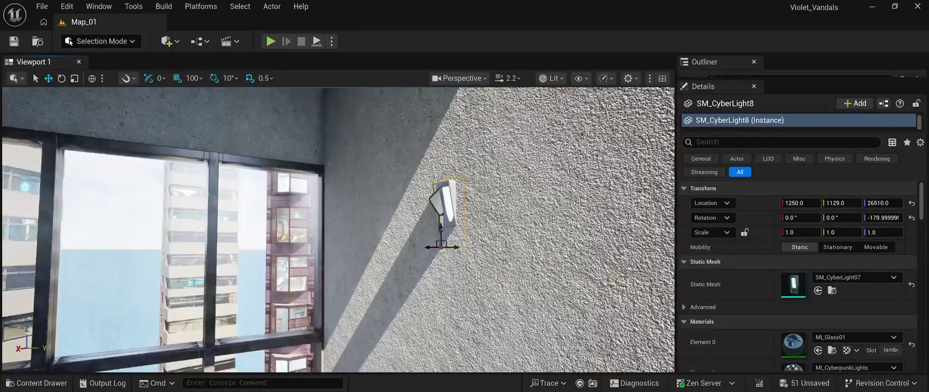
{"action": "left_click", "coordinate": [442, 205]}
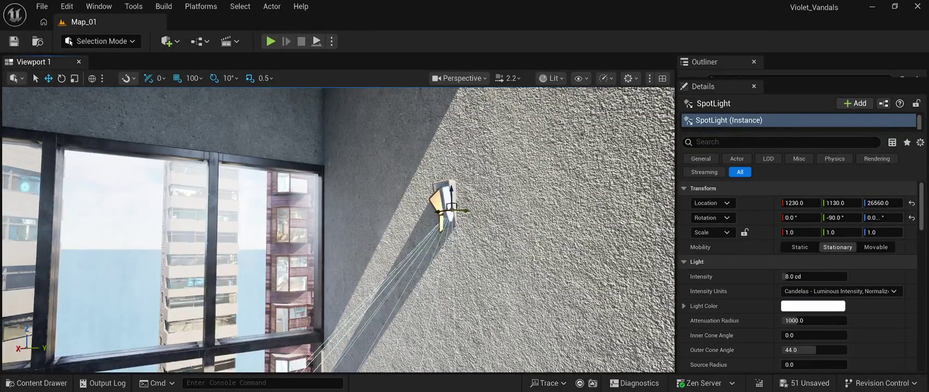
{"action": "left_click_drag", "start_coordinate": [450, 209], "coordinate": [389, 201]}
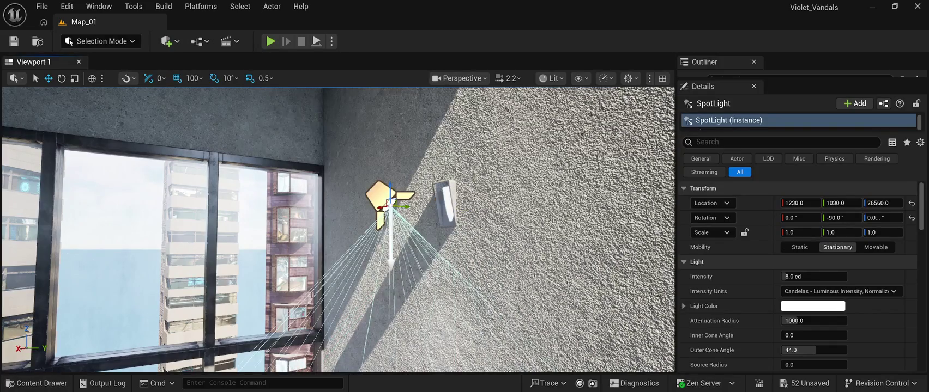
{"action": "left_click", "coordinate": [447, 210]}
{"action": "mouse_move", "coordinate": [842, 203]}
{"action": "left_mouse_down"}
{"action": "mouse_move", "coordinate": [858, 203]}
{"action": "mouse_move", "coordinate": [834, 202]}
{"action": "left_mouse_up"}
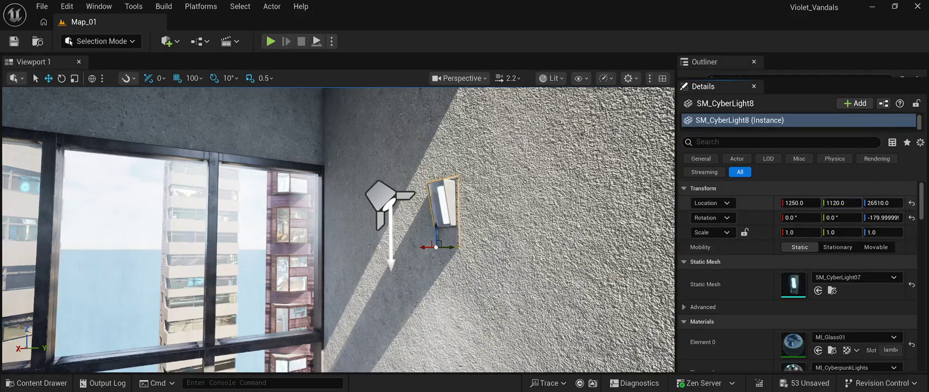
{"action": "scroll", "coordinate": [401, 240], "scroll_direction": "up", "scroll_amount": 2}
{"action": "scroll", "coordinate": [400, 240], "scroll_direction": "up", "scroll_amount": 2}
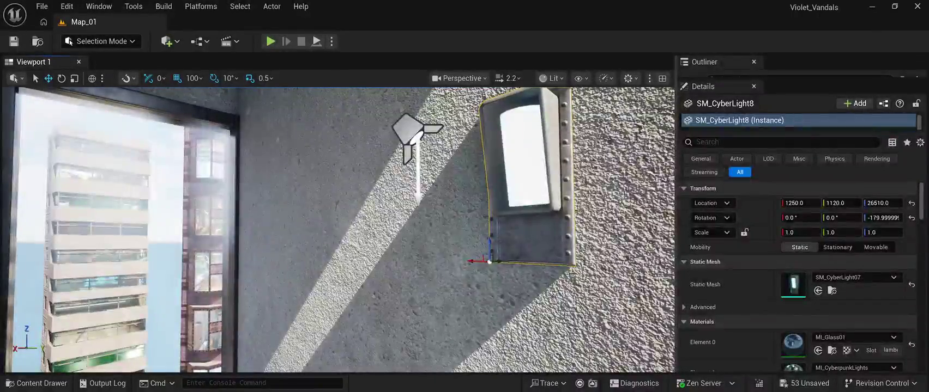
{"action": "scroll", "coordinate": [401, 240], "scroll_direction": "down", "scroll_amount": 3}
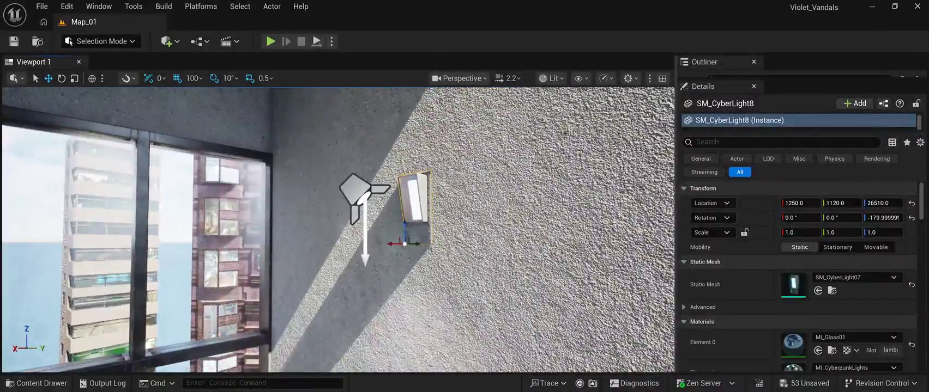
{"action": "left_click", "coordinate": [359, 191]}
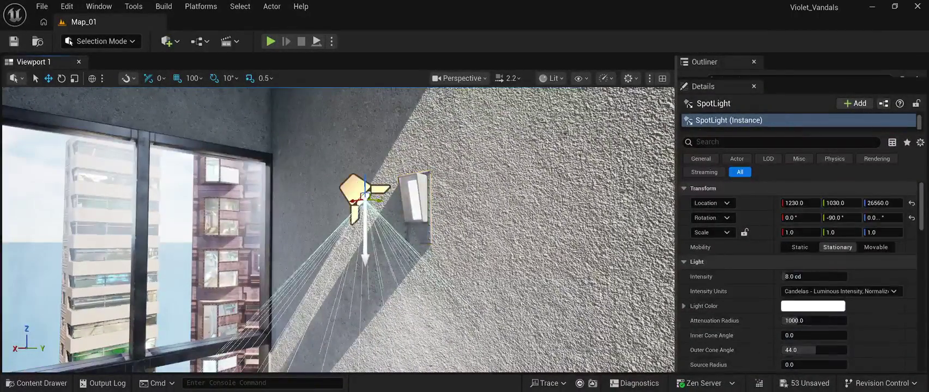
{"action": "left_click_drag", "start_coordinate": [839, 203], "coordinate": [885, 203]}
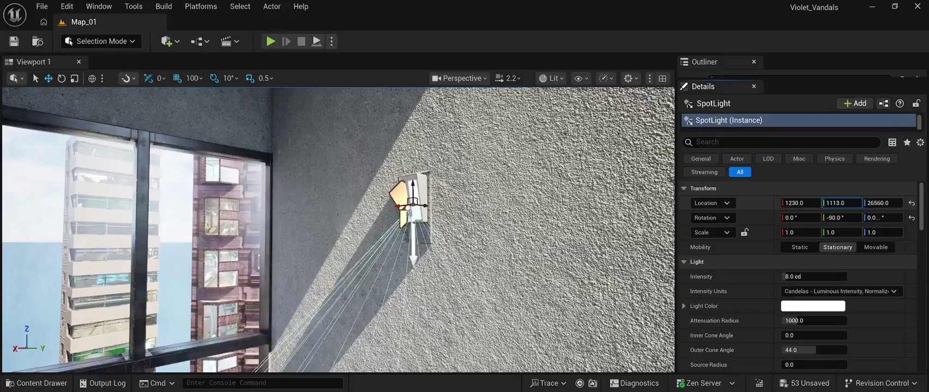
{"action": "mouse_move", "coordinate": [338, 228]}
{"action": "left_mouse_down"}
{"action": "mouse_move", "coordinate": [295, 212]}
{"action": "mouse_move", "coordinate": [308, 250]}
{"action": "left_mouse_up"}
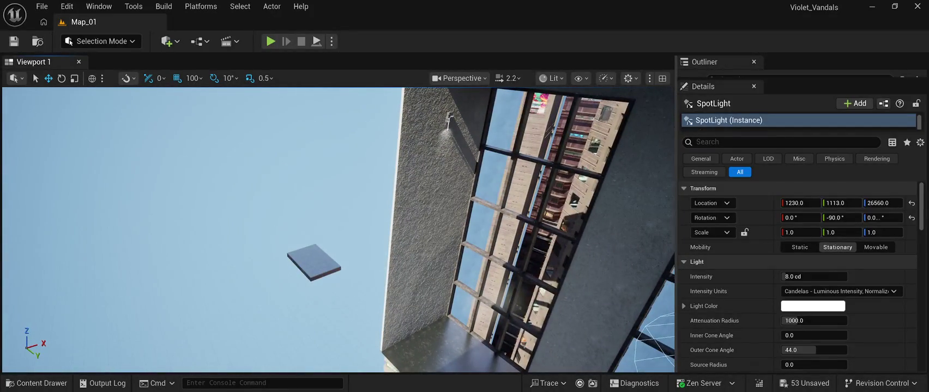
- Select the six concrete wall panels of the column, starting with Cube19
{"action": "left_click", "coordinate": [410, 319]}
{"action": "left_click", "coordinate": [410, 319], "text": "ctrl"}
{"action": "left_click", "coordinate": [417, 234], "text": "ctrl"}
{"action": "left_click", "coordinate": [419, 185], "text": "ctrl"}
{"action": "left_click", "coordinate": [425, 125], "text": "ctrl"}
{"action": "left_click_drag", "start_coordinate": [327, 228], "coordinate": [327, 245]}
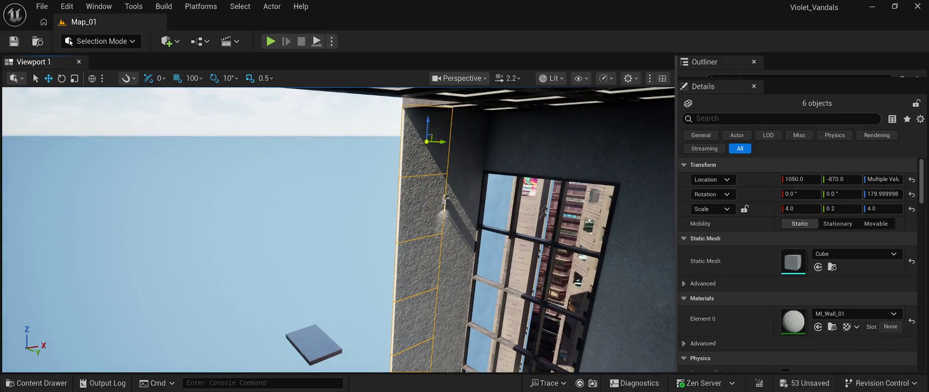
{"action": "left_click_drag", "start_coordinate": [327, 245], "coordinate": [339, 233]}
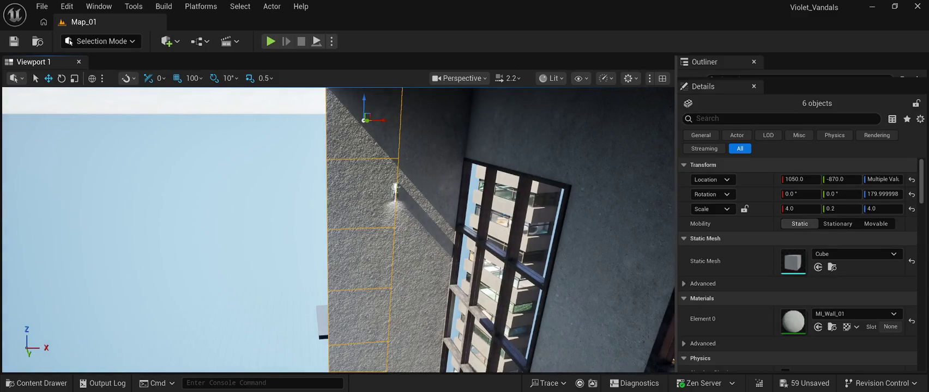
- Move the wall column to X 750, rotate it -90° about Z, and set Y to -770
{"action": "mouse_move", "coordinate": [383, 121]}
{"action": "left_mouse_down"}
{"action": "mouse_move", "coordinate": [289, 127]}
{"action": "mouse_move", "coordinate": [319, 127]}
{"action": "left_mouse_up"}
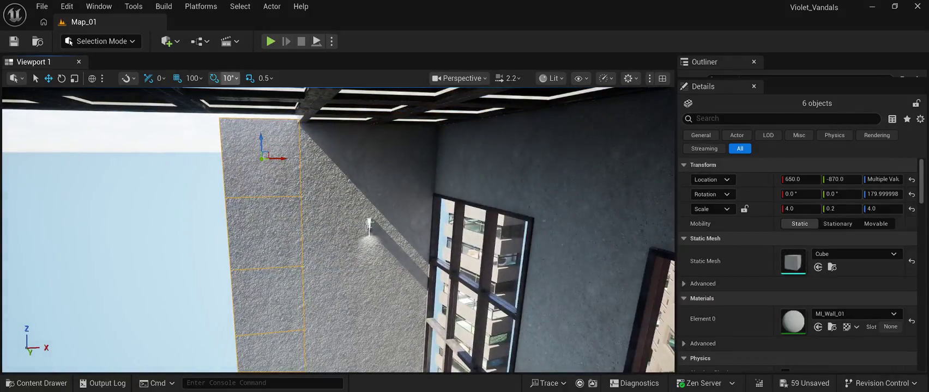
{"action": "key", "text": "e"}
{"action": "mouse_move", "coordinate": [281, 143]}
{"action": "left_mouse_down"}
{"action": "mouse_move", "coordinate": [256, 162]}
{"action": "mouse_move", "coordinate": [191, 163]}
{"action": "mouse_move", "coordinate": [607, 196]}
{"action": "mouse_move", "coordinate": [521, 207]}
{"action": "left_mouse_up"}
{"action": "key", "text": "w"}
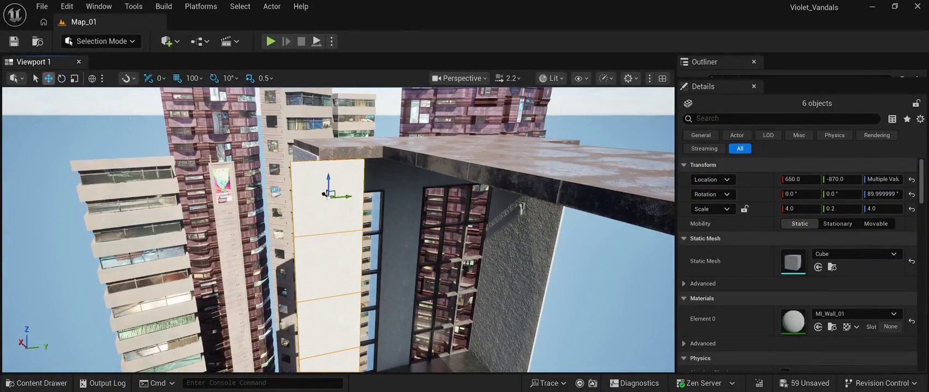
{"action": "mouse_move", "coordinate": [341, 196]}
{"action": "left_mouse_down"}
{"action": "mouse_move", "coordinate": [376, 194]}
{"action": "mouse_move", "coordinate": [376, 161]}
{"action": "mouse_move", "coordinate": [317, 180]}
{"action": "mouse_move", "coordinate": [316, 191]}
{"action": "left_mouse_up"}
{"action": "key", "text": "ctrl+z"}
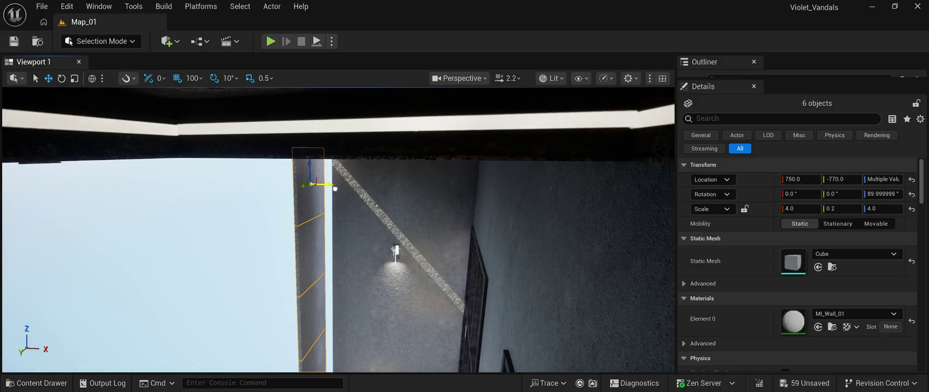
{"action": "mouse_move", "coordinate": [316, 190]}
{"action": "left_mouse_down"}
{"action": "mouse_move", "coordinate": [280, 184]}
{"action": "mouse_move", "coordinate": [366, 190]}
{"action": "left_mouse_up"}
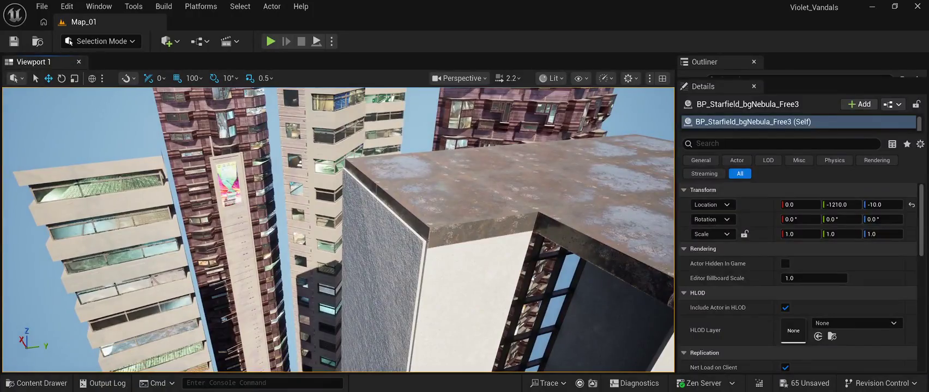
- Select the six wall panels of the pillar column beneath the roof slab
{"action": "left_click", "coordinate": [519, 214]}
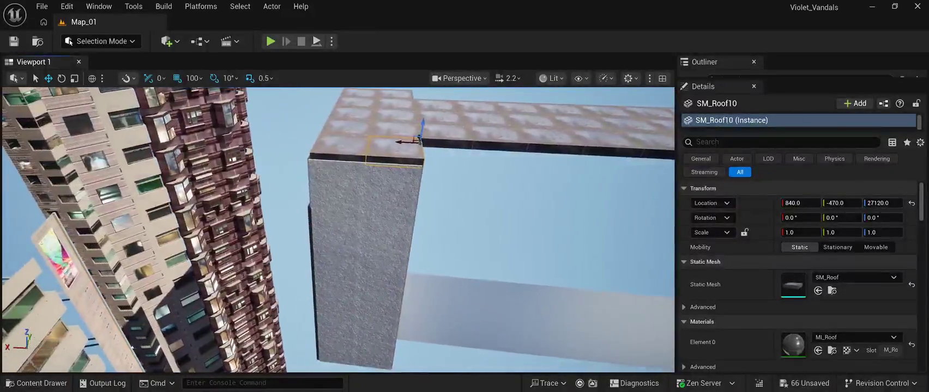
{"action": "left_click", "coordinate": [388, 203]}
{"action": "left_click", "coordinate": [384, 233], "text": "ctrl"}
{"action": "left_click", "coordinate": [382, 267], "text": "ctrl"}
{"action": "left_click", "coordinate": [378, 294], "text": "ctrl"}
{"action": "left_click", "coordinate": [375, 321], "text": "ctrl"}
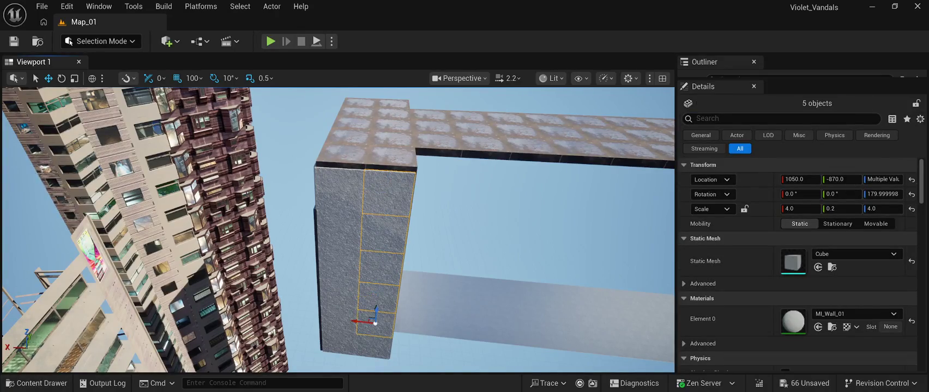
{"action": "left_click", "coordinate": [372, 346], "text": "ctrl"}
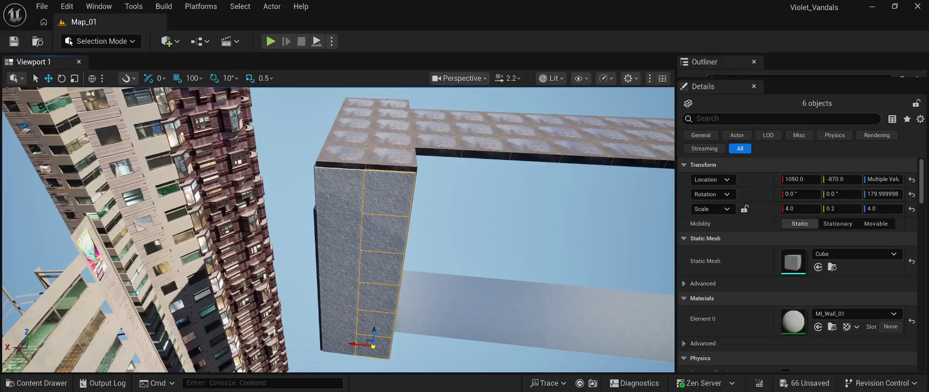
- Duplicate the panel column along X at 650, 250, -250 and beyond to form a long wall
{"action": "mouse_move", "coordinate": [374, 347]}
{"action": "left_mouse_down"}
{"action": "mouse_move", "coordinate": [430, 350]}
{"action": "mouse_move", "coordinate": [408, 349]}
{"action": "mouse_move", "coordinate": [411, 319]}
{"action": "mouse_move", "coordinate": [360, 295]}
{"action": "mouse_move", "coordinate": [380, 288]}
{"action": "mouse_move", "coordinate": [349, 262]}
{"action": "left_mouse_up"}
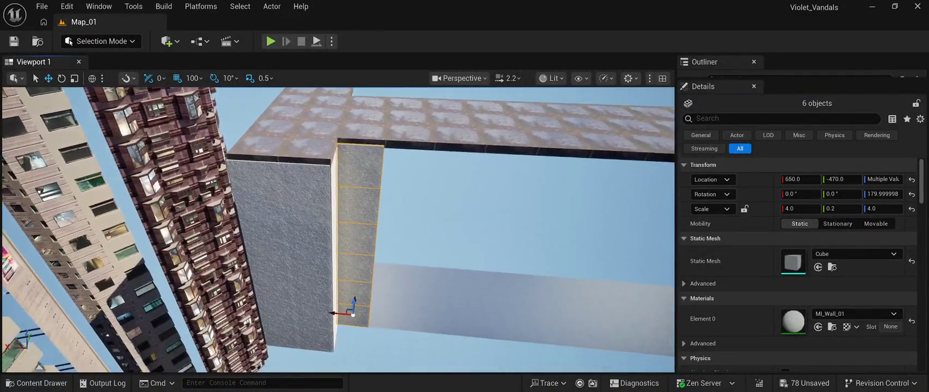
{"action": "left_click_drag", "start_coordinate": [334, 313], "coordinate": [374, 313]}
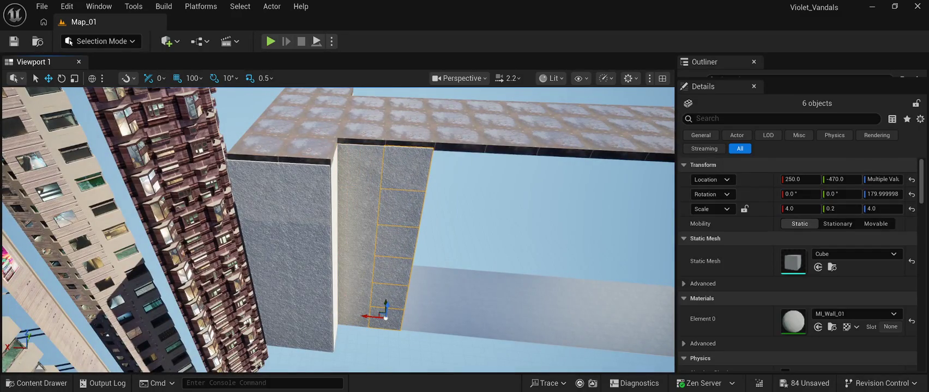
{"action": "mouse_move", "coordinate": [367, 316]}
{"action": "left_mouse_down"}
{"action": "mouse_move", "coordinate": [407, 320]}
{"action": "mouse_move", "coordinate": [380, 311]}
{"action": "mouse_move", "coordinate": [373, 290]}
{"action": "mouse_move", "coordinate": [396, 240]}
{"action": "mouse_move", "coordinate": [384, 208]}
{"action": "mouse_move", "coordinate": [403, 163]}
{"action": "mouse_move", "coordinate": [359, 164]}
{"action": "mouse_move", "coordinate": [352, 315]}
{"action": "mouse_move", "coordinate": [461, 318]}
{"action": "mouse_move", "coordinate": [319, 324]}
{"action": "mouse_move", "coordinate": [398, 313]}
{"action": "mouse_move", "coordinate": [420, 316]}
{"action": "mouse_move", "coordinate": [408, 319]}
{"action": "mouse_move", "coordinate": [412, 331]}
{"action": "mouse_move", "coordinate": [425, 322]}
{"action": "mouse_move", "coordinate": [489, 328]}
{"action": "mouse_move", "coordinate": [512, 319]}
{"action": "mouse_move", "coordinate": [507, 327]}
{"action": "mouse_move", "coordinate": [469, 297]}
{"action": "left_mouse_up"}
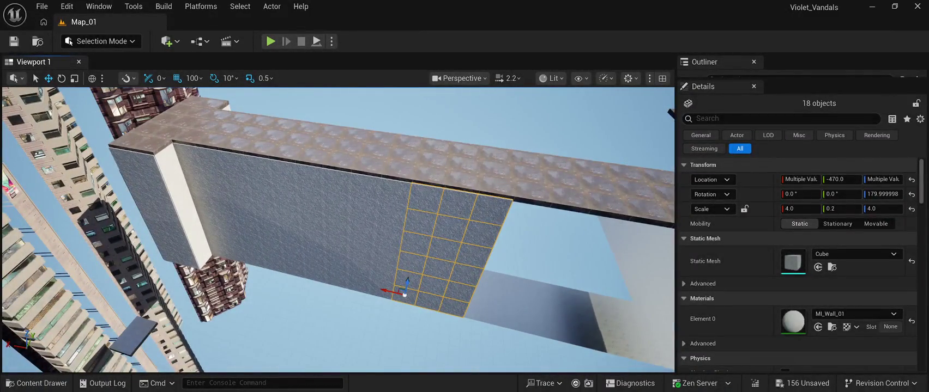
{"action": "mouse_move", "coordinate": [404, 294]}
{"action": "left_mouse_down"}
{"action": "mouse_move", "coordinate": [475, 291]}
{"action": "mouse_move", "coordinate": [362, 291]}
{"action": "mouse_move", "coordinate": [442, 302]}
{"action": "mouse_move", "coordinate": [417, 282]}
{"action": "mouse_move", "coordinate": [479, 308]}
{"action": "mouse_move", "coordinate": [523, 312]}
{"action": "mouse_move", "coordinate": [474, 308]}
{"action": "left_mouse_up"}
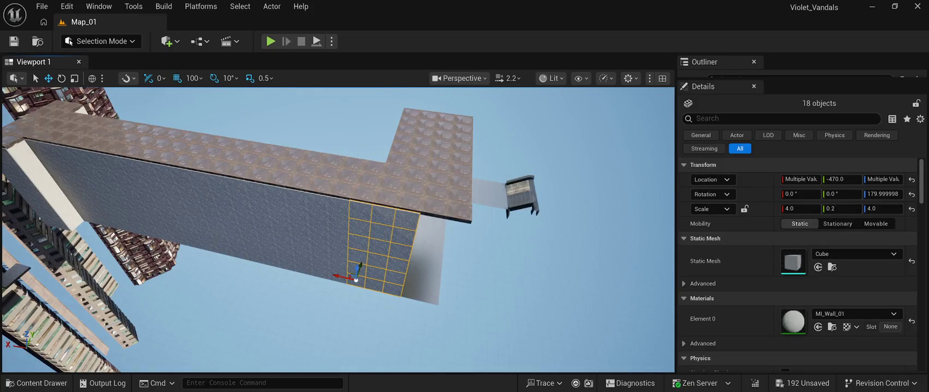
- Select the six cubes of the end column and move it along X to -7750
{"action": "left_click", "coordinate": [394, 290]}
{"action": "left_click", "coordinate": [394, 276], "text": "ctrl"}
{"action": "left_click", "coordinate": [396, 263], "text": "ctrl"}
{"action": "left_click", "coordinate": [398, 250], "text": "ctrl"}
{"action": "left_click", "coordinate": [402, 236], "text": "ctrl"}
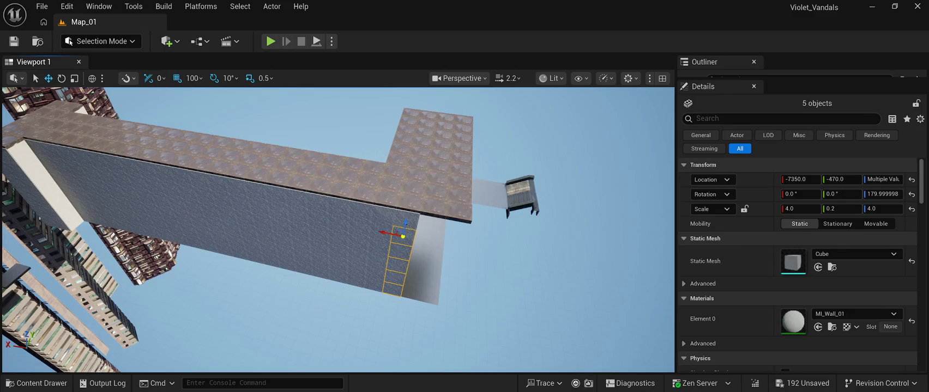
{"action": "left_click", "coordinate": [406, 222], "text": "ctrl"}
{"action": "mouse_move", "coordinate": [386, 216]}
{"action": "left_mouse_down"}
{"action": "mouse_move", "coordinate": [449, 228]}
{"action": "mouse_move", "coordinate": [430, 224]}
{"action": "left_mouse_up"}
- Deselect the wall, look along it, and select the stacked cubes near the wall light
{"action": "left_click", "coordinate": [517, 272]}
{"action": "left_click_drag", "start_coordinate": [518, 272], "coordinate": [348, 240]}
{"action": "left_click", "coordinate": [518, 150]}
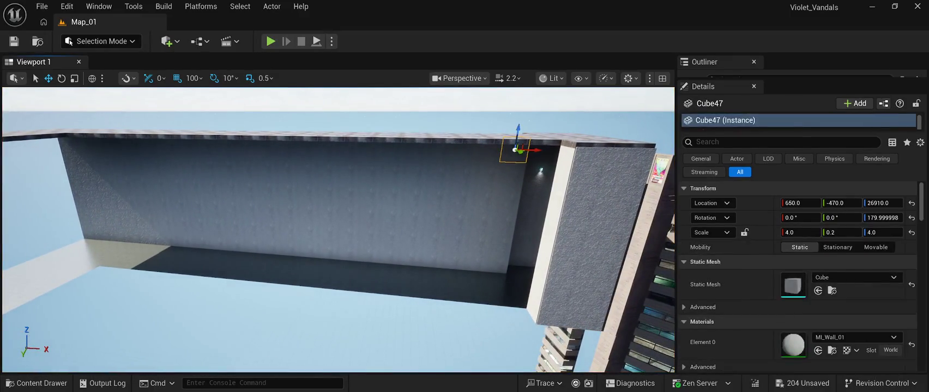
- Select all 30 concrete wall cubes of the first wall section, column by column
{"action": "left_click", "coordinate": [512, 174], "text": "ctrl"}
{"action": "left_click", "coordinate": [509, 198], "text": "ctrl"}
{"action": "left_click", "coordinate": [506, 221], "text": "ctrl"}
{"action": "left_click", "coordinate": [503, 242], "text": "ctrl"}
{"action": "left_click", "coordinate": [497, 263], "text": "ctrl"}
{"action": "left_click", "coordinate": [472, 260], "text": "ctrl"}
{"action": "left_click", "coordinate": [475, 239], "text": "ctrl"}
{"action": "left_click", "coordinate": [478, 218], "text": "ctrl"}
{"action": "left_click", "coordinate": [481, 195], "text": "ctrl"}
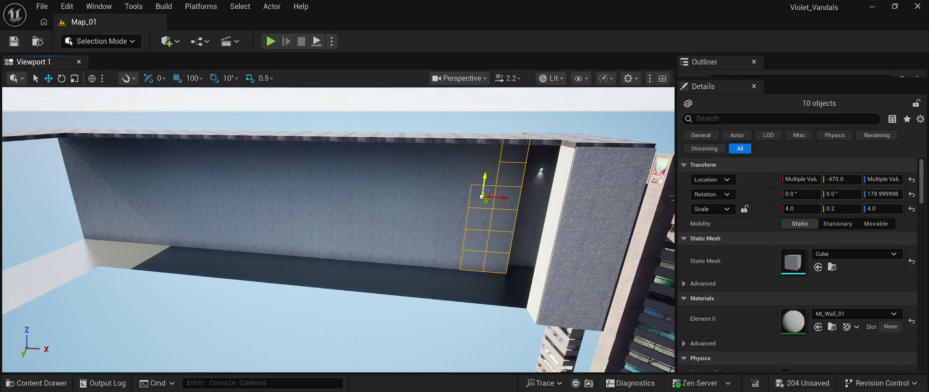
{"action": "left_click", "coordinate": [489, 149], "text": "ctrl"}
{"action": "left_click", "coordinate": [487, 173], "text": "ctrl"}
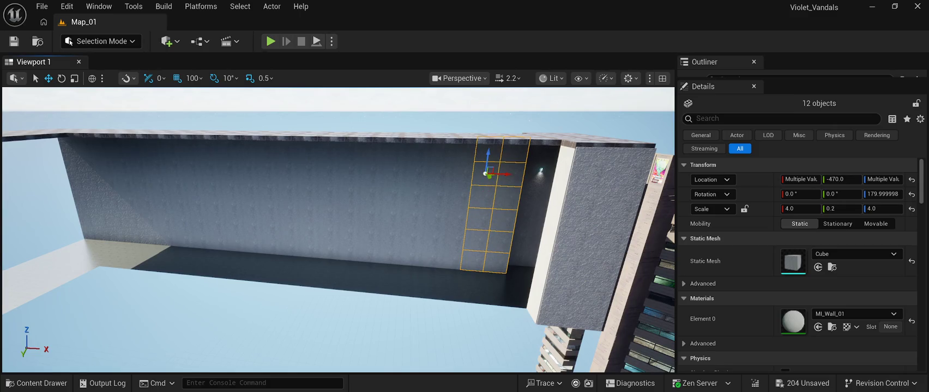
{"action": "left_click", "coordinate": [462, 151], "text": "ctrl"}
{"action": "left_click", "coordinate": [461, 175], "text": "ctrl"}
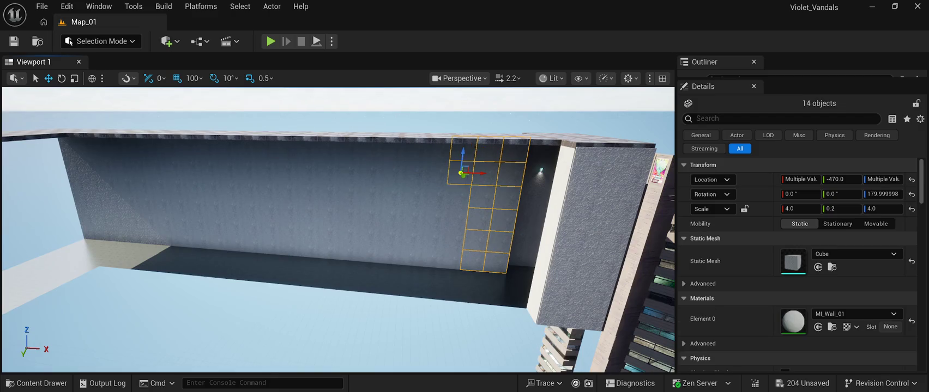
{"action": "left_click", "coordinate": [459, 195], "text": "ctrl"}
{"action": "left_click", "coordinate": [457, 219], "text": "ctrl"}
{"action": "left_click", "coordinate": [453, 238], "text": "ctrl"}
{"action": "left_click", "coordinate": [450, 258], "text": "ctrl"}
{"action": "left_click", "coordinate": [428, 259], "text": "ctrl"}
{"action": "left_click", "coordinate": [430, 237], "text": "ctrl"}
{"action": "left_click", "coordinate": [432, 216], "text": "ctrl"}
{"action": "left_click", "coordinate": [435, 194], "text": "ctrl"}
{"action": "left_click", "coordinate": [437, 172], "text": "ctrl"}
{"action": "left_click", "coordinate": [439, 148], "text": "ctrl"}
{"action": "left_click", "coordinate": [415, 148], "text": "ctrl"}
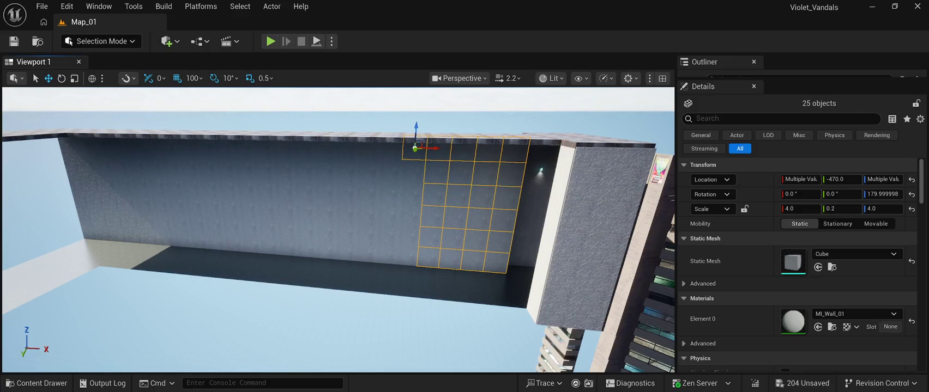
{"action": "left_click", "coordinate": [411, 172], "text": "ctrl"}
{"action": "left_click", "coordinate": [411, 192], "text": "ctrl"}
{"action": "left_click", "coordinate": [409, 214], "text": "ctrl"}
{"action": "left_click", "coordinate": [409, 236], "text": "ctrl"}
{"action": "left_click", "coordinate": [407, 256], "text": "ctrl"}
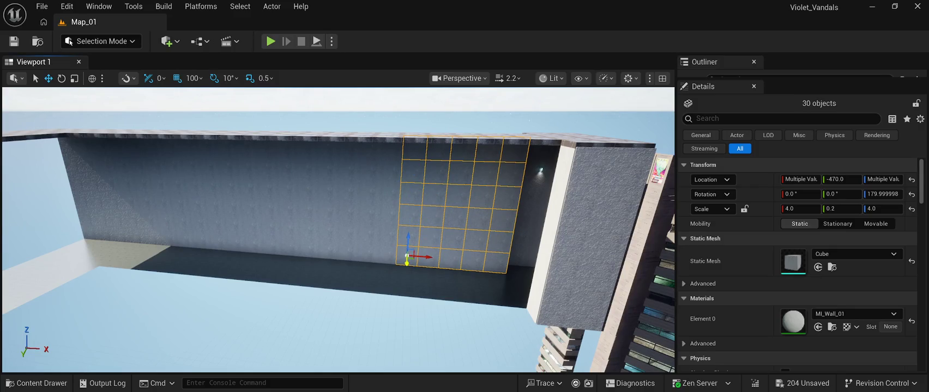
- Duplicate the 30-cube wall across to Y 730 facing the first, sliding the copy along X
{"action": "left_click_drag", "start_coordinate": [407, 263], "coordinate": [407, 280]}
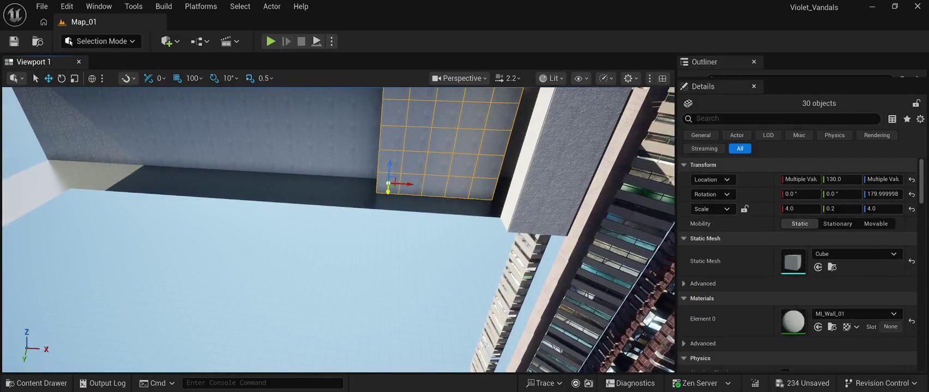
{"action": "mouse_move", "coordinate": [389, 195]}
{"action": "left_mouse_down"}
{"action": "mouse_move", "coordinate": [397, 216]}
{"action": "mouse_move", "coordinate": [409, 201]}
{"action": "mouse_move", "coordinate": [270, 201]}
{"action": "left_mouse_up"}
{"action": "left_click_drag", "start_coordinate": [294, 245], "coordinate": [294, 218]}
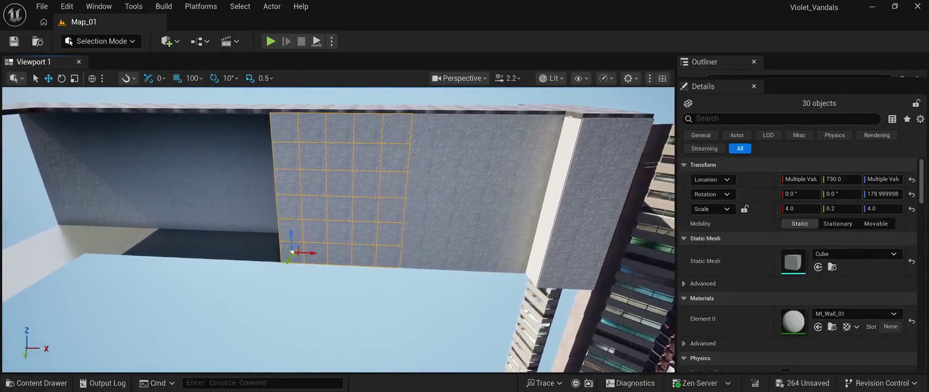
{"action": "mouse_move", "coordinate": [315, 252]}
{"action": "left_mouse_down"}
{"action": "mouse_move", "coordinate": [182, 250]}
{"action": "mouse_move", "coordinate": [191, 249]}
{"action": "left_mouse_up"}
{"action": "key", "text": "a"}
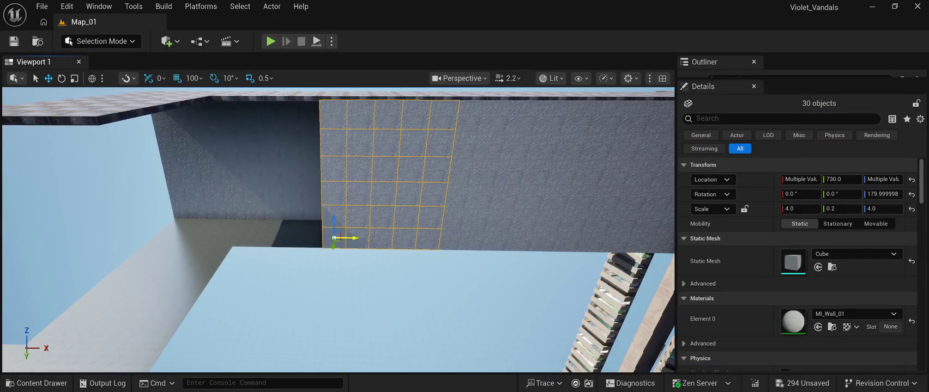
{"action": "mouse_move", "coordinate": [352, 238]}
{"action": "left_mouse_down"}
{"action": "mouse_move", "coordinate": [198, 246]}
{"action": "mouse_move", "coordinate": [261, 241]}
{"action": "left_mouse_up"}
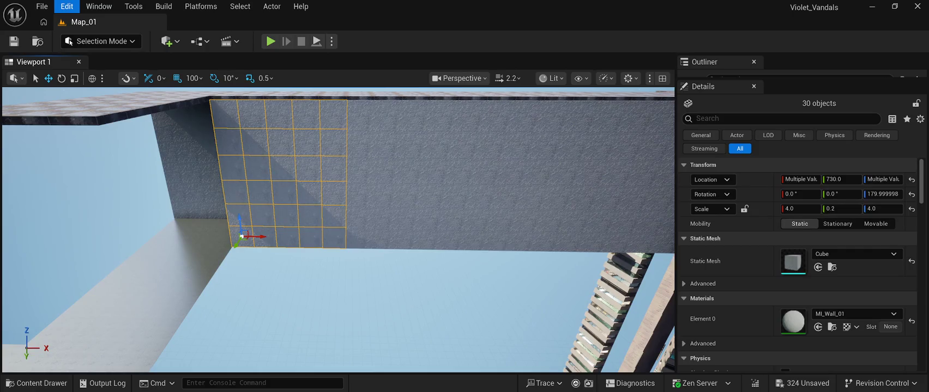
{"action": "key", "text": "ctrl+z"}
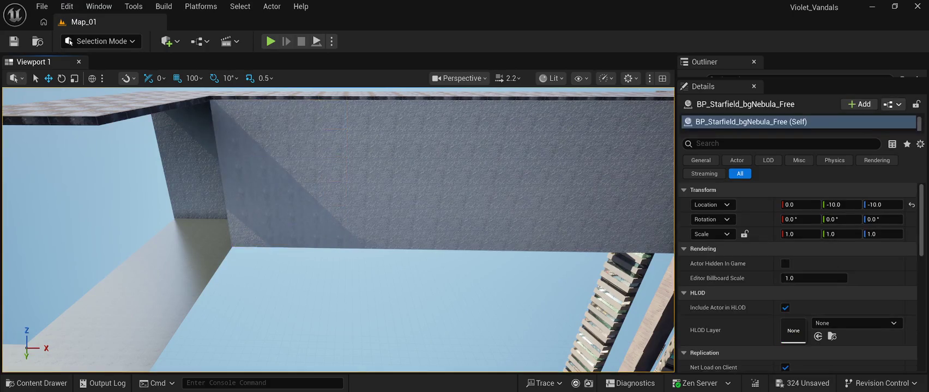
{"action": "key", "text": "ctrl+y"}
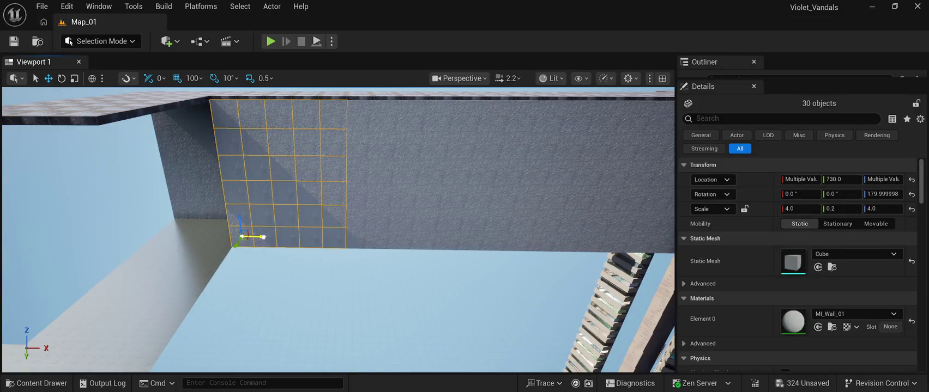
{"action": "key", "text": "ctrl+z"}
{"action": "key", "text": "ctrl+z"}
{"action": "key", "text": "ctrl+z"}
{"action": "key", "text": "ctrl+y"}
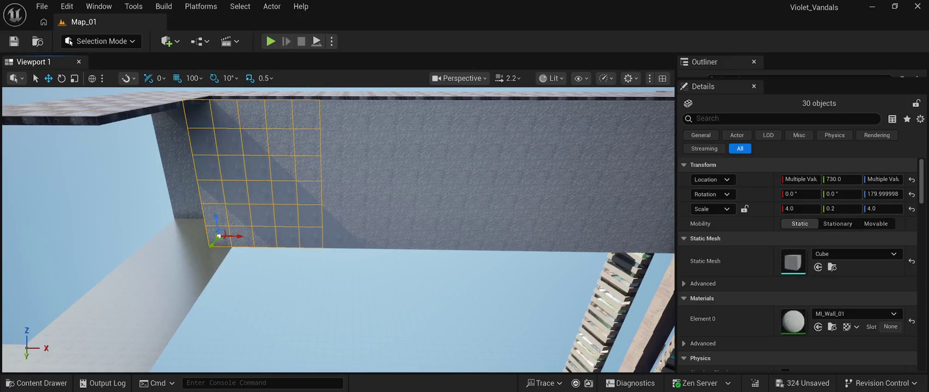
- Delete the excess end column of six cubes from the duplicated wall
{"action": "mouse_move", "coordinate": [338, 229]}
{"action": "left_mouse_down"}
{"action": "mouse_move", "coordinate": [335, 261]}
{"action": "mouse_move", "coordinate": [330, 218]}
{"action": "left_mouse_up"}
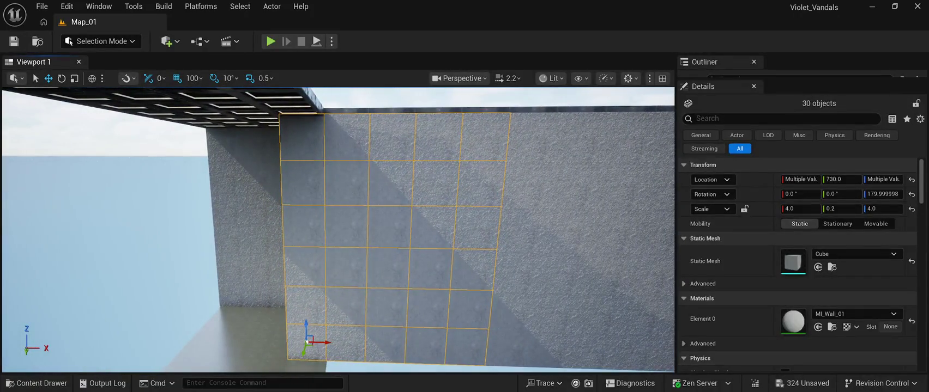
{"action": "left_click", "coordinate": [302, 139]}
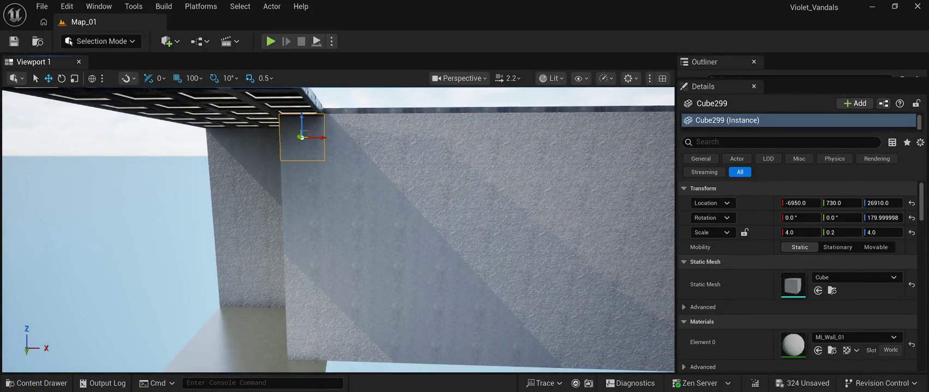
{"action": "left_click", "coordinate": [302, 183], "text": "ctrl"}
{"action": "left_click", "coordinate": [304, 227], "text": "ctrl"}
{"action": "left_click", "coordinate": [304, 267], "text": "ctrl"}
{"action": "left_click", "coordinate": [305, 305], "text": "ctrl"}
{"action": "left_click", "coordinate": [306, 342], "text": "ctrl"}
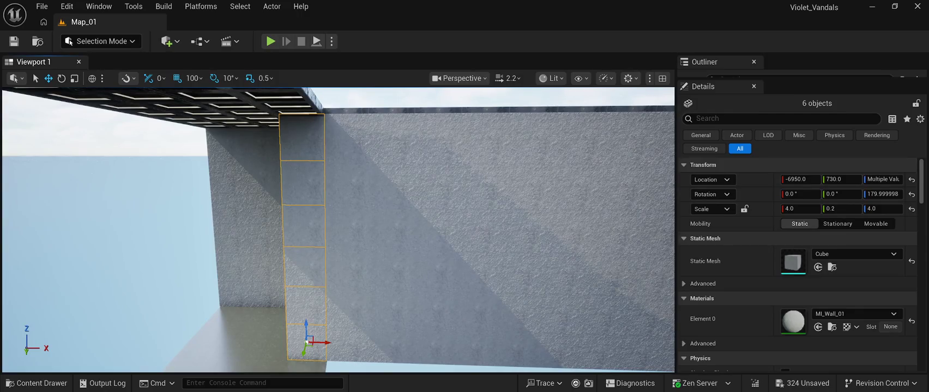
{"action": "key", "text": "Delete"}
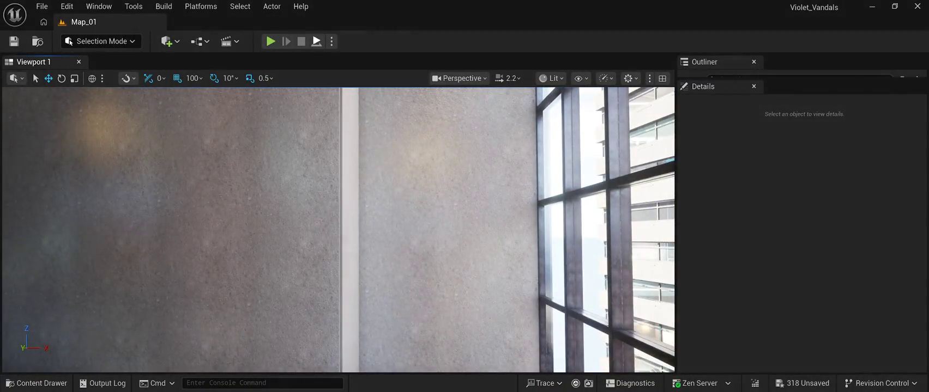
{"action": "key", "text": "alt+p"}
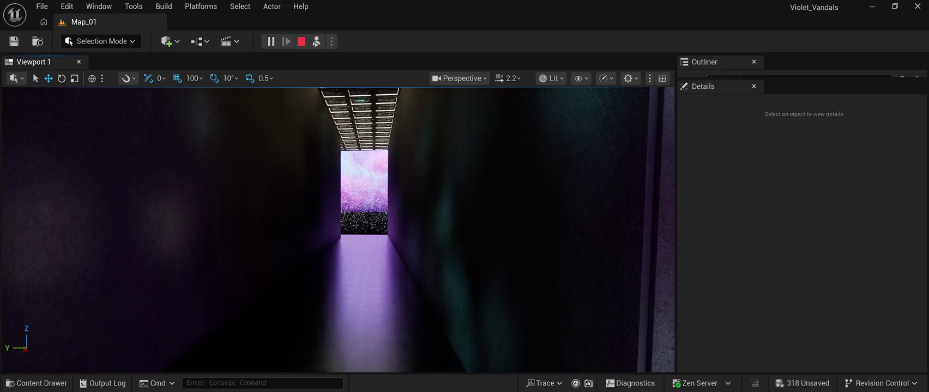
{"action": "key", "text": "Escape"}
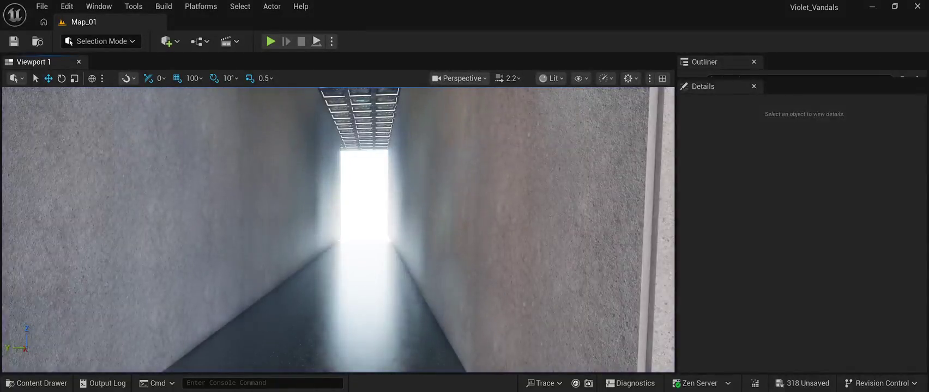
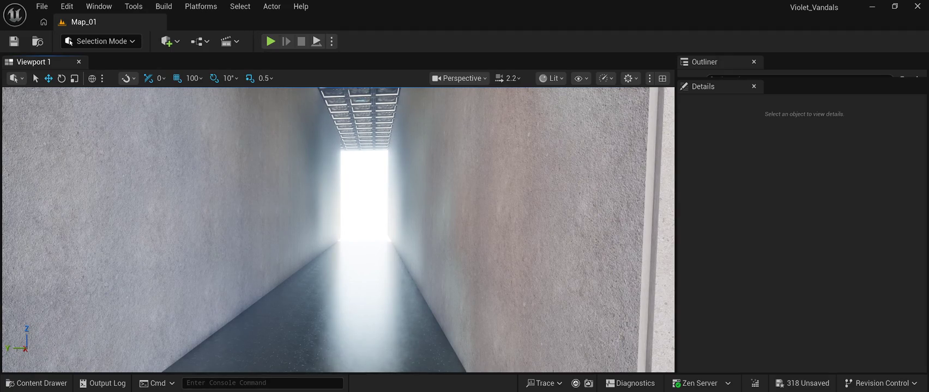
- Fly out to the grey wall and select its six-cube column, starting at Cube184
{"action": "key", "text": "w"}
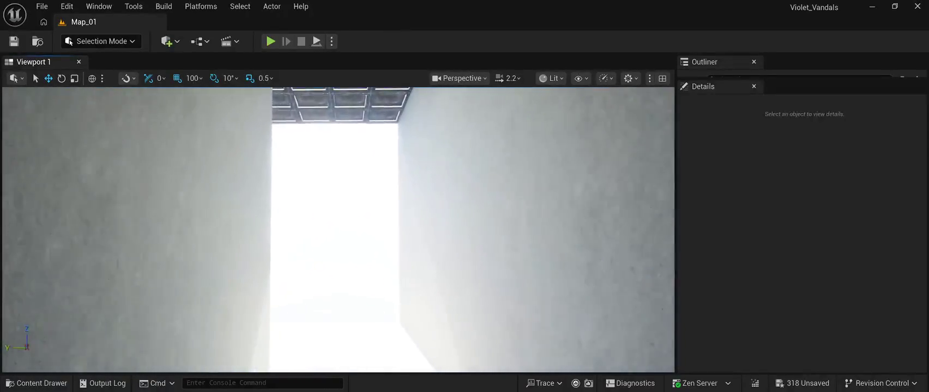
{"action": "key", "text": "w"}
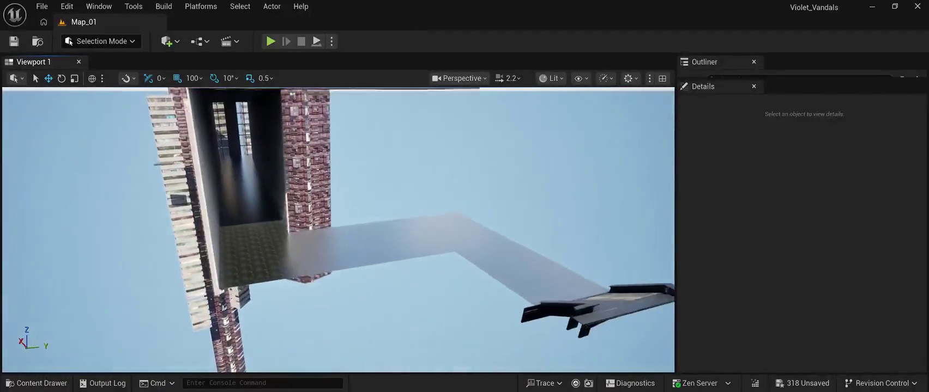
{"action": "key", "text": "w"}
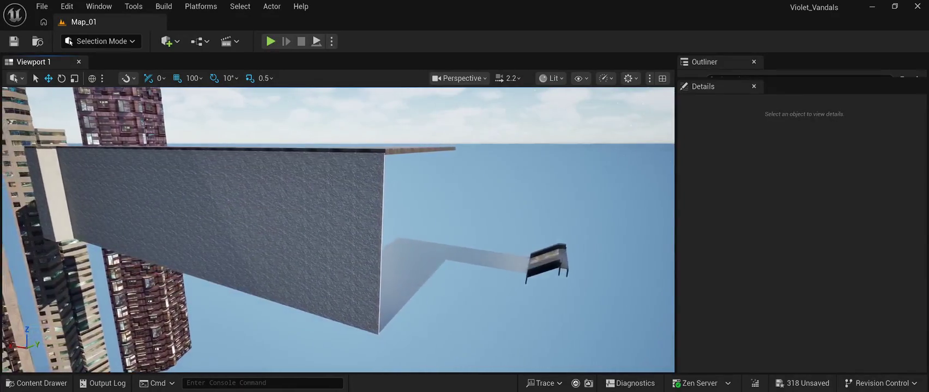
{"action": "key", "text": "a"}
{"action": "left_click", "coordinate": [360, 174]}
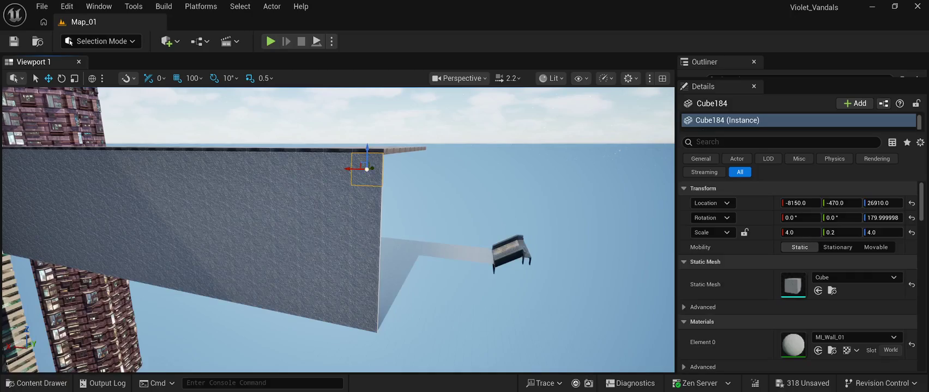
{"action": "left_click", "coordinate": [366, 201], "text": "ctrl"}
{"action": "left_click", "coordinate": [366, 231], "text": "ctrl"}
{"action": "left_click", "coordinate": [365, 261], "text": "ctrl"}
{"action": "left_click", "coordinate": [365, 289], "text": "ctrl"}
{"action": "left_click", "coordinate": [364, 316], "text": "ctrl"}
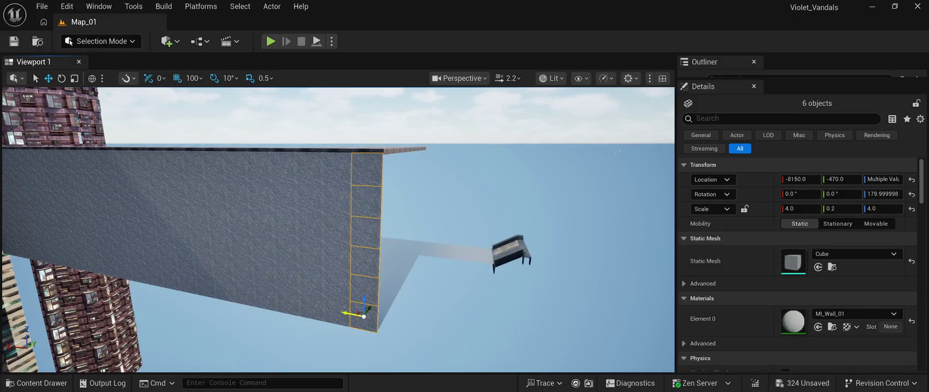
- Shift the wall column along X and turn it 90° about Z, ending at X -8350
{"action": "left_click_drag", "start_coordinate": [346, 314], "coordinate": [374, 320]}
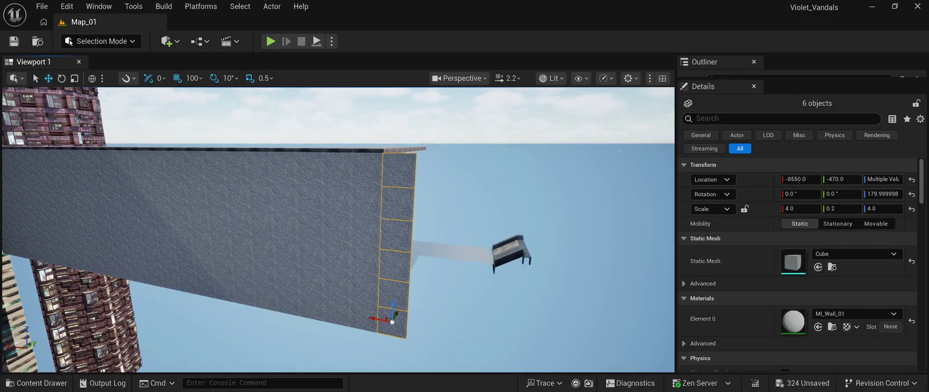
{"action": "left_click", "coordinate": [62, 78]}
{"action": "mouse_move", "coordinate": [403, 334]}
{"action": "left_mouse_down"}
{"action": "mouse_move", "coordinate": [353, 319]}
{"action": "mouse_move", "coordinate": [361, 316]}
{"action": "left_mouse_up"}
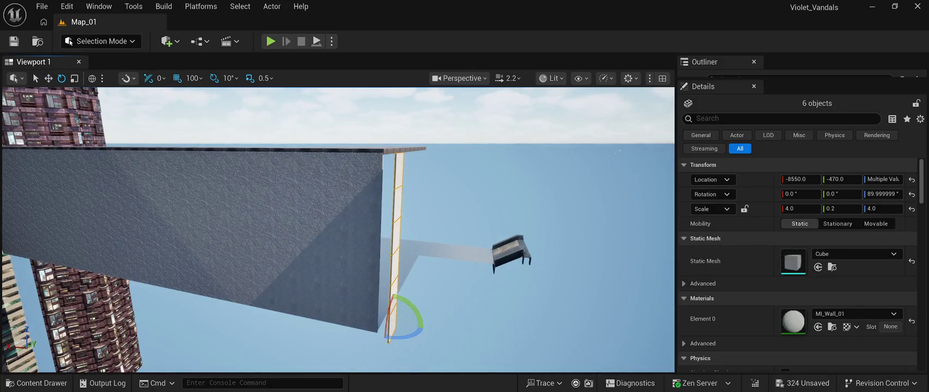
{"action": "left_click", "coordinate": [48, 78]}
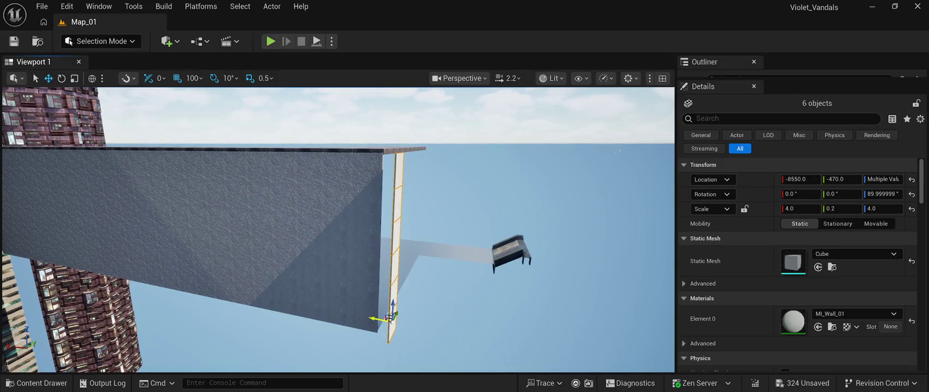
{"action": "left_click_drag", "start_coordinate": [382, 322], "coordinate": [370, 316]}
- Slide the wall column along Y from -370 out to about 2630
{"action": "left_click_drag", "start_coordinate": [348, 246], "coordinate": [346, 246]}
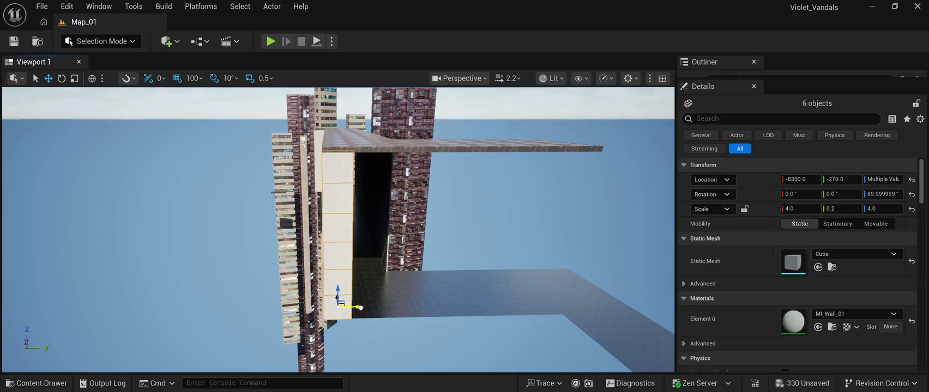
{"action": "left_click_drag", "start_coordinate": [353, 307], "coordinate": [380, 307]}
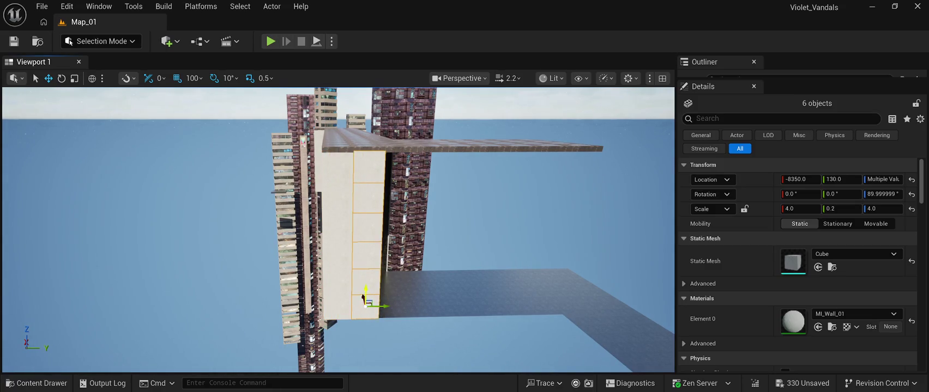
{"action": "left_click_drag", "start_coordinate": [363, 298], "coordinate": [415, 298]}
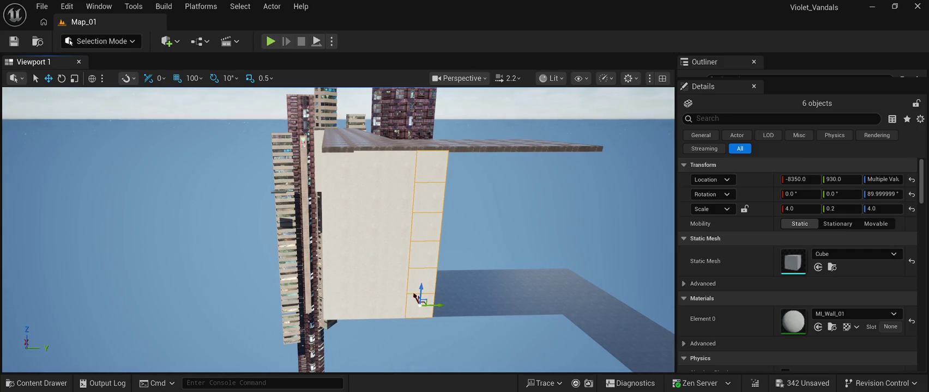
{"action": "left_click_drag", "start_coordinate": [415, 297], "coordinate": [490, 295]}
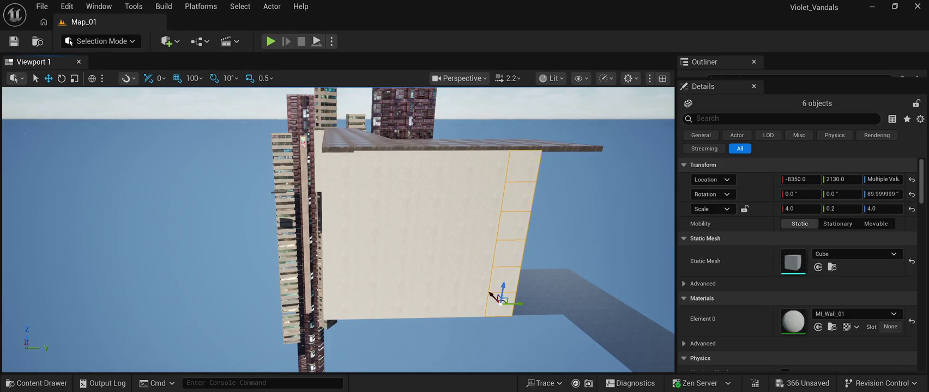
{"action": "left_click_drag", "start_coordinate": [515, 303], "coordinate": [567, 303]}
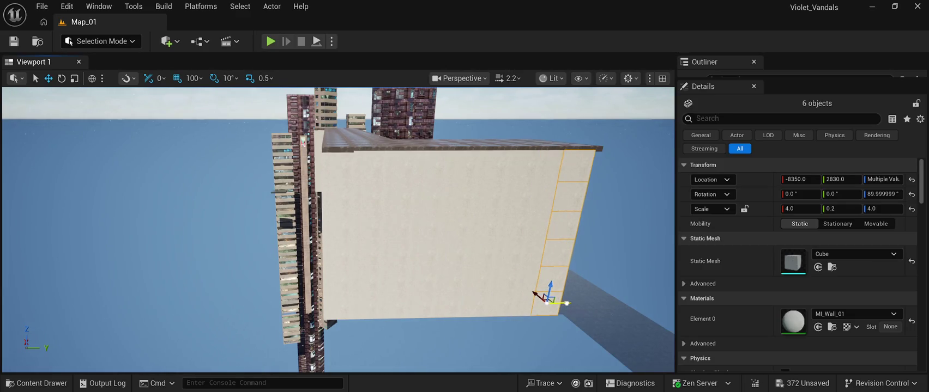
- Frame the grey box and select the right column of six wall cubes
{"action": "left_click", "coordinate": [572, 305]}
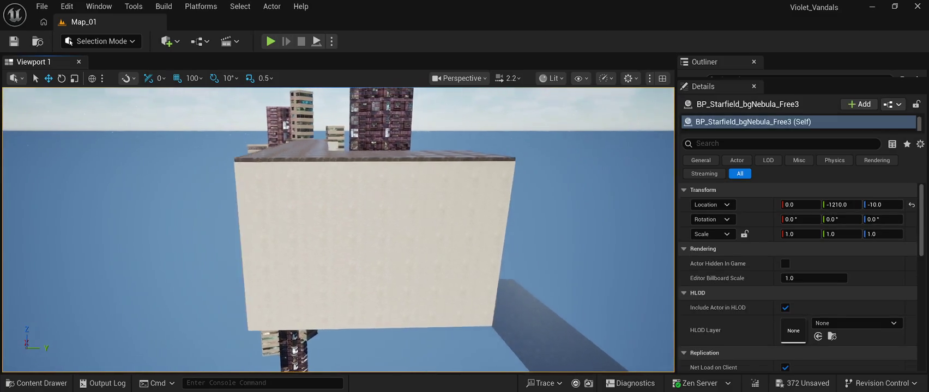
{"action": "key", "text": "w"}
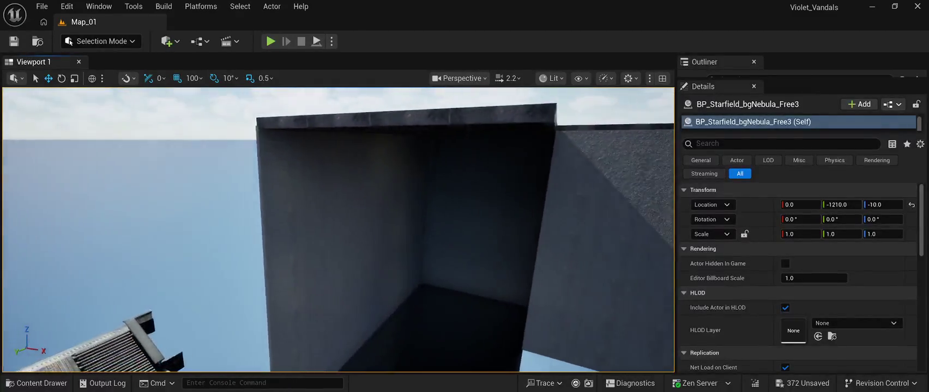
{"action": "key", "text": "s"}
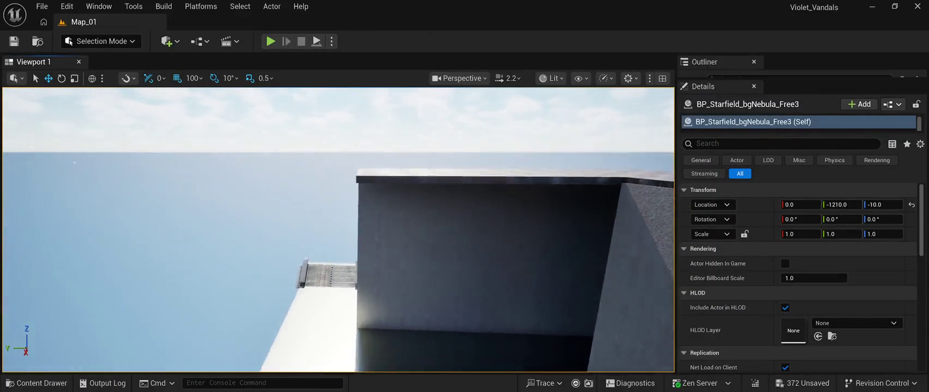
{"action": "key", "text": "s"}
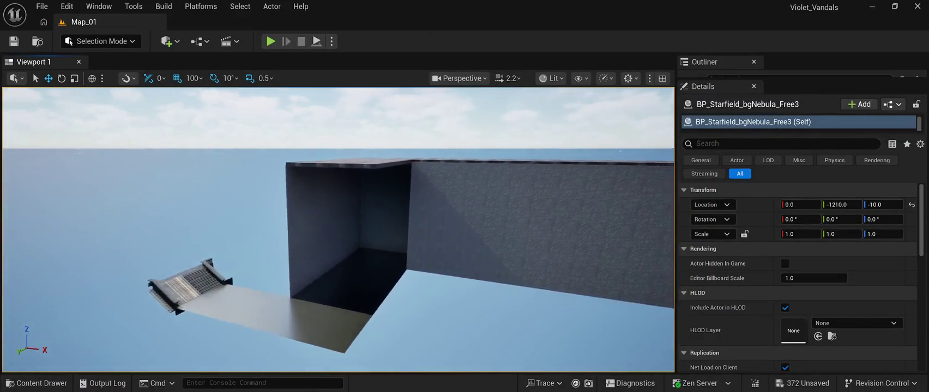
{"action": "key", "text": "w"}
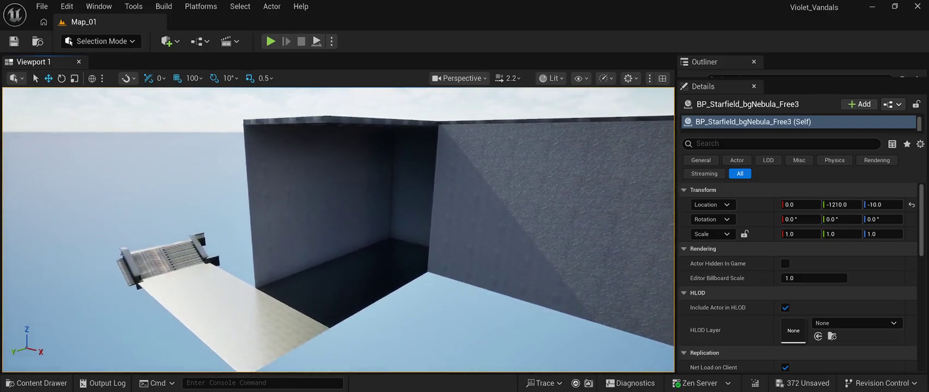
{"action": "key", "text": "a"}
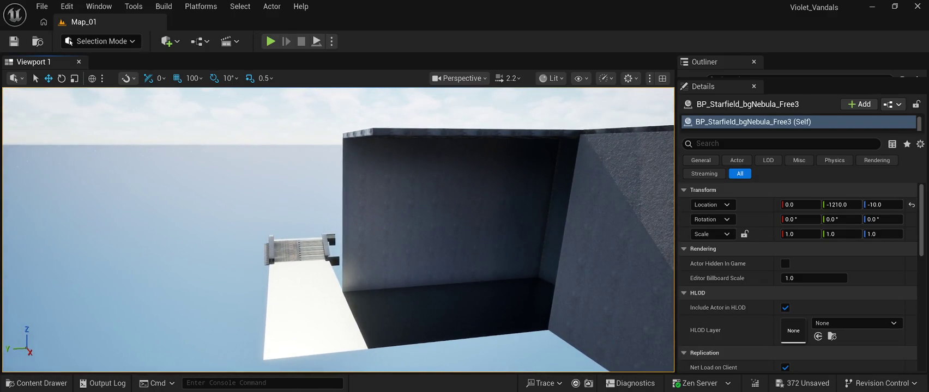
{"action": "left_click", "coordinate": [432, 150]}
{"action": "left_click", "coordinate": [432, 177], "text": "ctrl"}
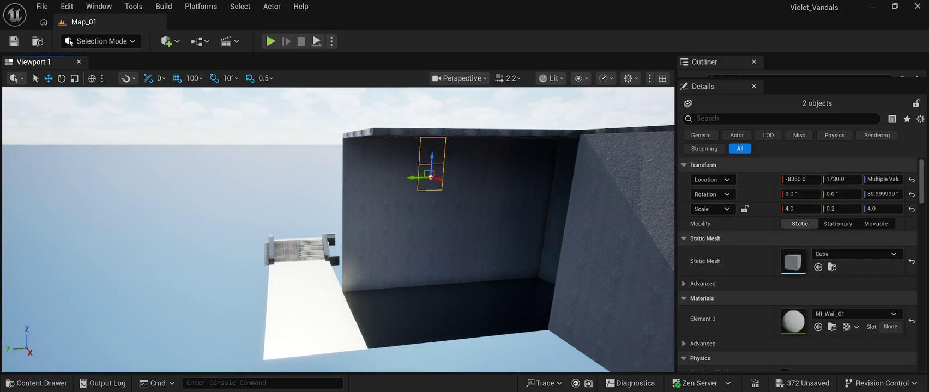
{"action": "left_click", "coordinate": [427, 227], "text": "ctrl"}
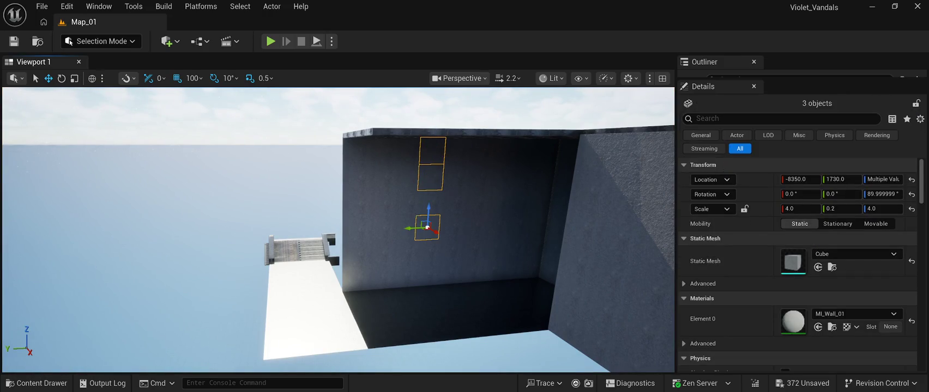
{"action": "left_click", "coordinate": [428, 203], "text": "ctrl"}
{"action": "left_click", "coordinate": [426, 252], "text": "ctrl"}
{"action": "left_click", "coordinate": [425, 274], "text": "ctrl"}
- Add the remaining twelve wall cubes, completing the 18-cube panel grid
{"action": "left_click", "coordinate": [401, 276], "text": "ctrl"}
{"action": "left_click", "coordinate": [402, 252], "text": "ctrl"}
{"action": "left_click", "coordinate": [403, 228], "text": "ctrl"}
{"action": "left_click", "coordinate": [405, 204], "text": "ctrl"}
{"action": "left_click", "coordinate": [407, 177], "text": "ctrl"}
{"action": "left_click", "coordinate": [407, 150], "text": "ctrl"}
{"action": "left_click", "coordinate": [382, 151], "text": "ctrl"}
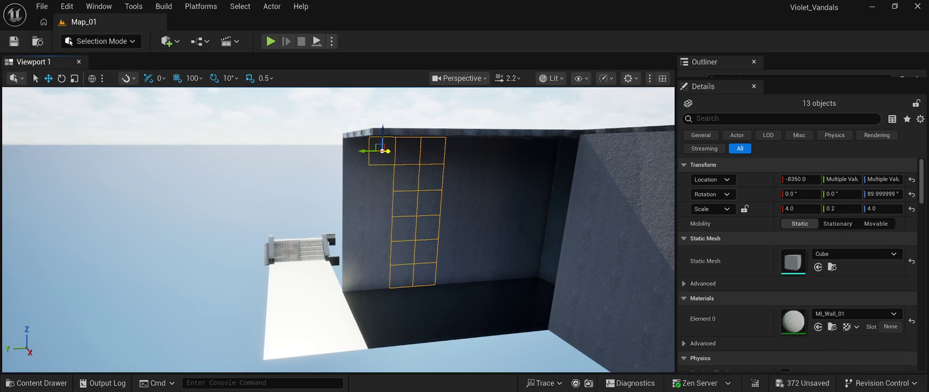
{"action": "left_click", "coordinate": [382, 177], "text": "ctrl"}
{"action": "left_click", "coordinate": [382, 203], "text": "ctrl"}
{"action": "left_click", "coordinate": [381, 228], "text": "ctrl"}
{"action": "left_click", "coordinate": [380, 252], "text": "ctrl"}
{"action": "left_click", "coordinate": [378, 278], "text": "ctrl"}
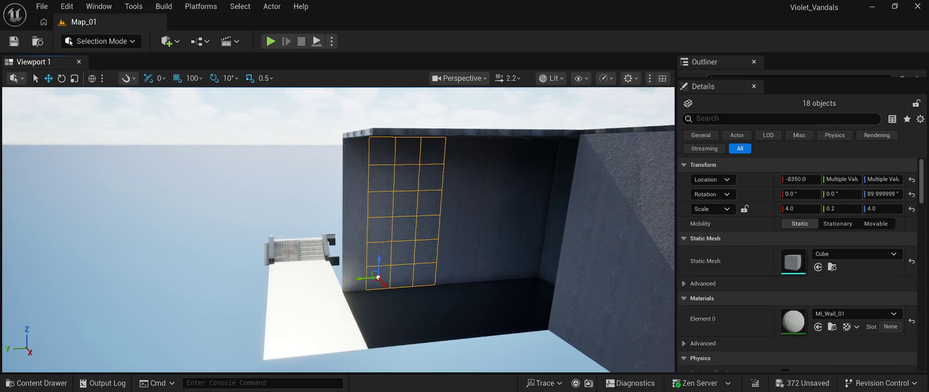
- Duplicate the 18 cubes and move the copy along X to -6750
{"action": "key", "text": "ctrl+d"}
{"action": "mouse_move", "coordinate": [378, 279]}
{"action": "left_mouse_down"}
{"action": "mouse_move", "coordinate": [312, 201]}
{"action": "mouse_move", "coordinate": [293, 240]}
{"action": "mouse_move", "coordinate": [355, 269]}
{"action": "mouse_move", "coordinate": [372, 254]}
{"action": "mouse_move", "coordinate": [344, 283]}
{"action": "mouse_move", "coordinate": [328, 272]}
{"action": "mouse_move", "coordinate": [241, 273]}
{"action": "mouse_move", "coordinate": [238, 261]}
{"action": "mouse_move", "coordinate": [163, 276]}
{"action": "mouse_move", "coordinate": [163, 256]}
{"action": "left_mouse_up"}
{"action": "scroll", "coordinate": [344, 281], "scroll_direction": "down", "scroll_amount": 5}
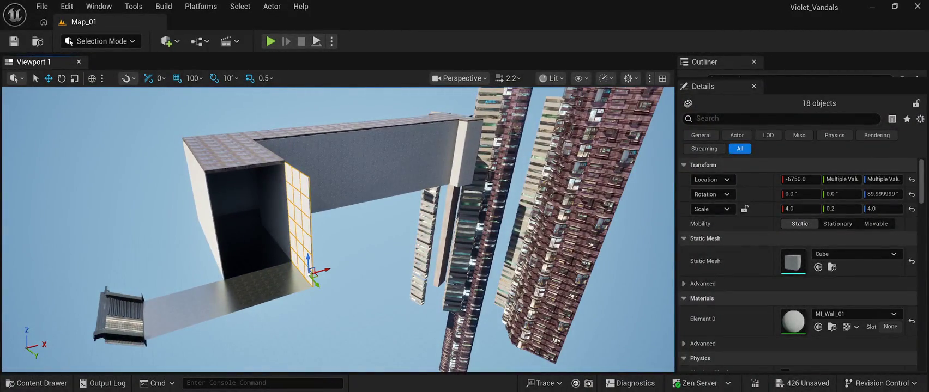
- Rotate the panel grid to 180° about Z and move it along Y to the base's far end
{"action": "mouse_move", "coordinate": [314, 281]}
{"action": "left_mouse_down"}
{"action": "mouse_move", "coordinate": [350, 332]}
{"action": "mouse_move", "coordinate": [338, 325]}
{"action": "left_mouse_up"}
{"action": "left_click", "coordinate": [61, 78]}
{"action": "mouse_move", "coordinate": [333, 326]}
{"action": "left_mouse_down"}
{"action": "mouse_move", "coordinate": [371, 307]}
{"action": "mouse_move", "coordinate": [349, 327]}
{"action": "left_mouse_up"}
{"action": "key", "text": "w"}
{"action": "mouse_move", "coordinate": [345, 319]}
{"action": "left_mouse_down"}
{"action": "mouse_move", "coordinate": [308, 279]}
{"action": "mouse_move", "coordinate": [291, 282]}
{"action": "left_mouse_up"}
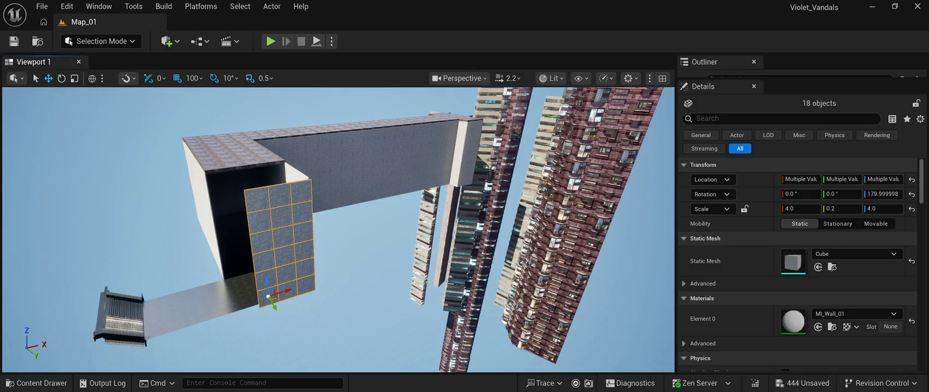
{"action": "mouse_move", "coordinate": [274, 308]}
{"action": "left_mouse_down"}
{"action": "mouse_move", "coordinate": [271, 336]}
{"action": "mouse_move", "coordinate": [360, 277]}
{"action": "mouse_move", "coordinate": [349, 314]}
{"action": "mouse_move", "coordinate": [321, 307]}
{"action": "mouse_move", "coordinate": [243, 322]}
{"action": "mouse_move", "coordinate": [267, 272]}
{"action": "left_mouse_up"}
{"action": "mouse_move", "coordinate": [298, 296]}
{"action": "left_mouse_down"}
{"action": "mouse_move", "coordinate": [246, 299]}
{"action": "mouse_move", "coordinate": [321, 280]}
{"action": "left_mouse_up"}
{"action": "scroll", "coordinate": [338, 229], "scroll_direction": "up", "scroll_amount": 10}
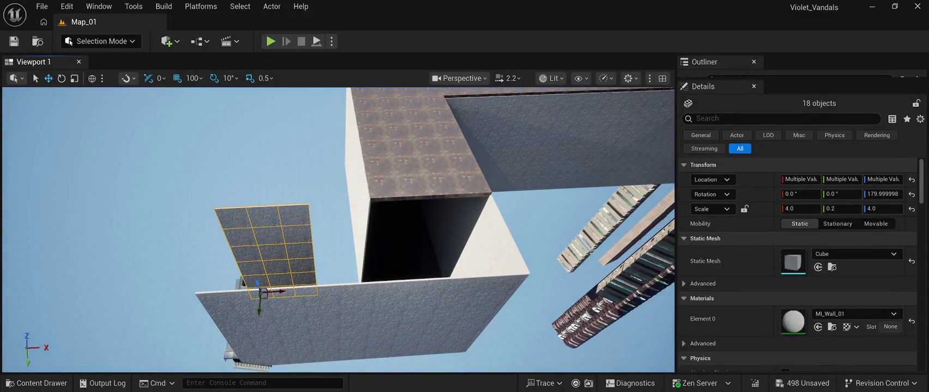
{"action": "left_click", "coordinate": [294, 217]}
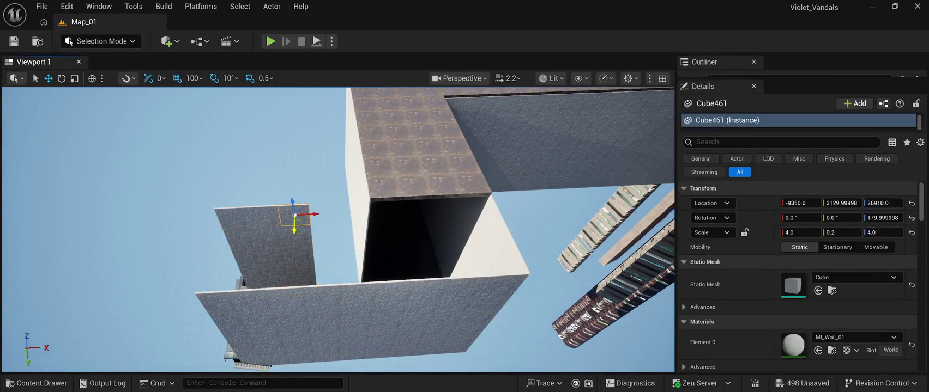
- Select four stacked wall-panel cells, undoing a stray floor-cube selection
{"action": "left_click", "coordinate": [297, 233], "text": "ctrl"}
{"action": "left_click", "coordinate": [297, 251], "text": "ctrl"}
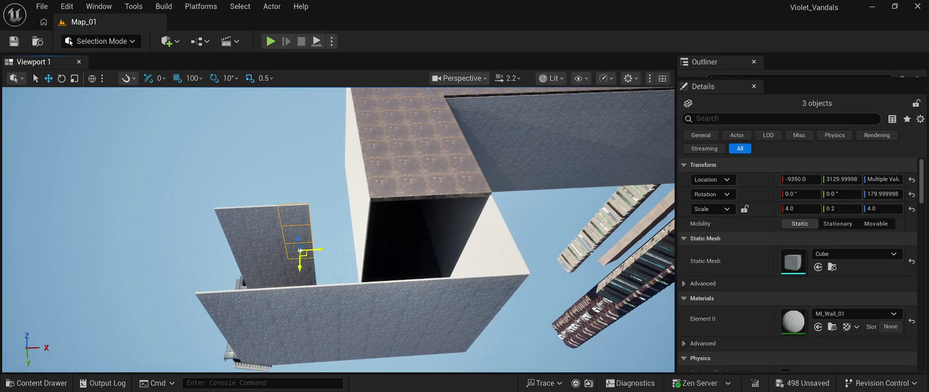
{"action": "left_click", "coordinate": [297, 273], "text": "ctrl"}
{"action": "left_click_drag", "start_coordinate": [303, 265], "coordinate": [237, 256]}
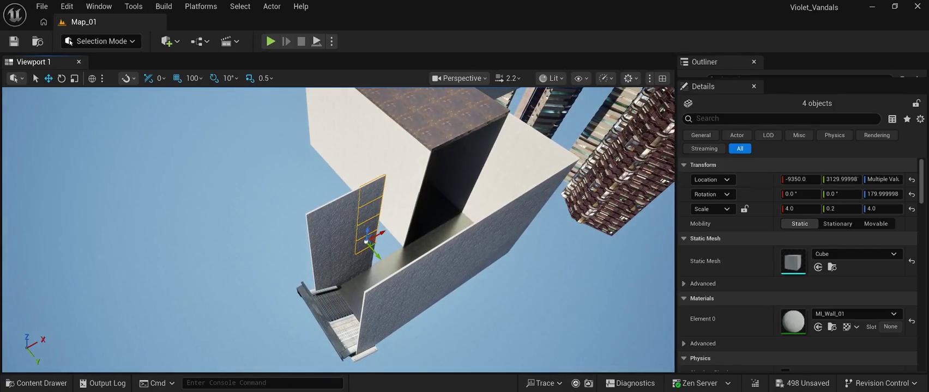
{"action": "left_click", "coordinate": [364, 266]}
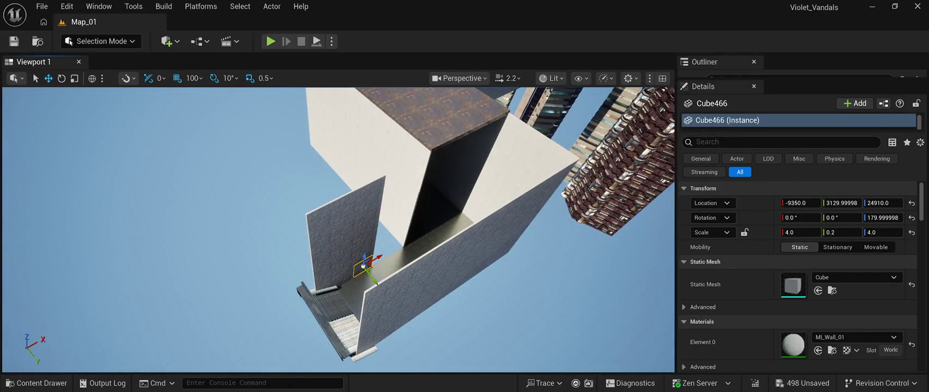
{"action": "key", "text": "ctrl+z"}
- Add the upper and lower-left cells, making twelve wall-panel cells selected
{"action": "left_click", "coordinate": [344, 243], "text": "ctrl"}
{"action": "left_click", "coordinate": [371, 203], "text": "ctrl"}
{"action": "left_click", "coordinate": [373, 183], "text": "ctrl"}
{"action": "left_click", "coordinate": [347, 201], "text": "ctrl"}
{"action": "left_click", "coordinate": [345, 228], "text": "ctrl"}
{"action": "left_click", "coordinate": [346, 255], "text": "ctrl"}
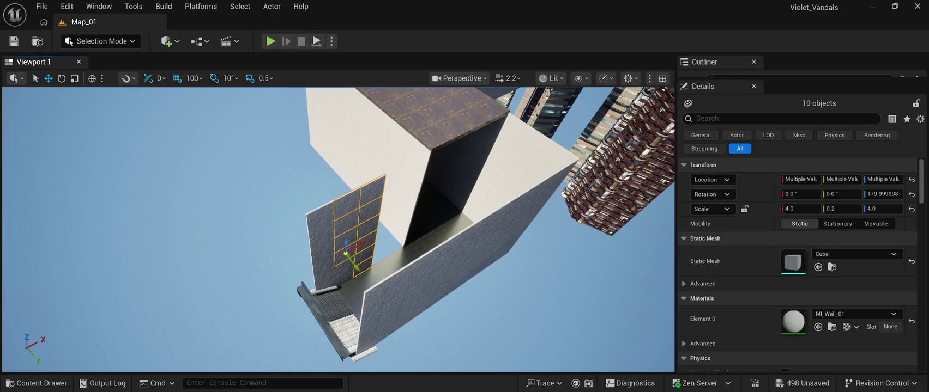
{"action": "left_click", "coordinate": [347, 267], "text": "ctrl"}
{"action": "left_click", "coordinate": [345, 278], "text": "ctrl"}
- Slide the twelve cells up along the wall toward the building corner
{"action": "left_click_drag", "start_coordinate": [357, 271], "coordinate": [399, 245]}
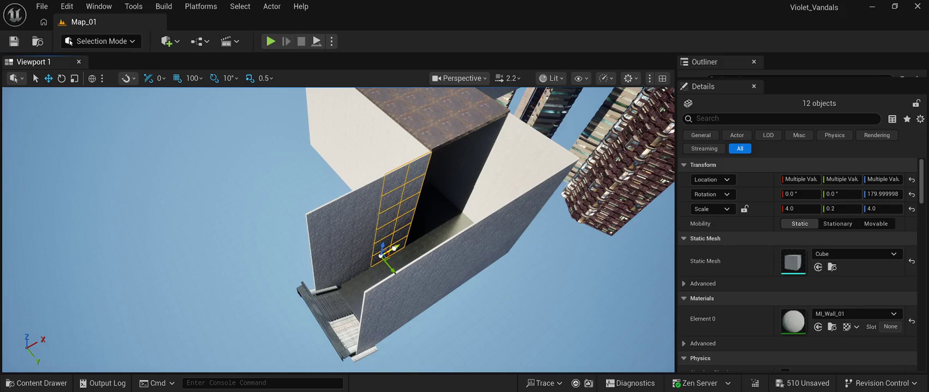
{"action": "left_click", "coordinate": [398, 246]}
{"action": "mouse_move", "coordinate": [398, 246]}
{"action": "left_mouse_down"}
{"action": "mouse_move", "coordinate": [360, 229]}
{"action": "mouse_move", "coordinate": [338, 245]}
{"action": "mouse_move", "coordinate": [324, 238]}
{"action": "mouse_move", "coordinate": [341, 220]}
{"action": "left_mouse_up"}
{"action": "left_click", "coordinate": [431, 218]}
{"action": "left_click", "coordinate": [490, 261]}
- Frame SM_Bridge_Module8 between the corridor walls and save Map_01
{"action": "mouse_move", "coordinate": [490, 262]}
{"action": "left_mouse_down"}
{"action": "mouse_move", "coordinate": [472, 246]}
{"action": "mouse_move", "coordinate": [321, 217]}
{"action": "mouse_move", "coordinate": [104, 221]}
{"action": "left_mouse_up"}
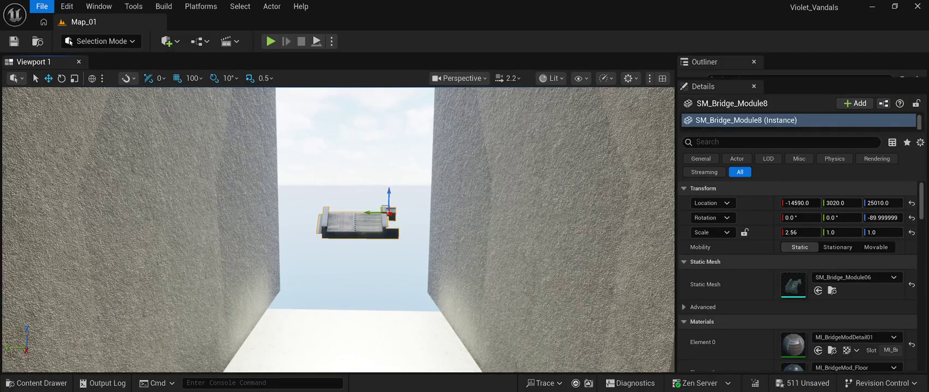
{"action": "key", "text": "ctrl+s"}
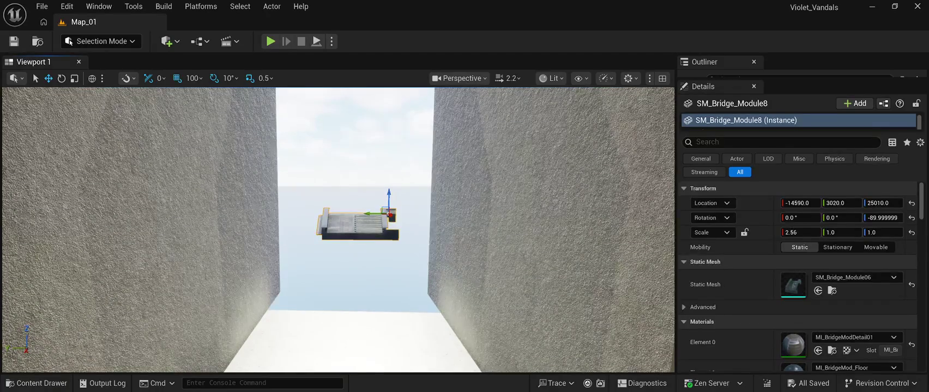
- Reselect SM_Bridge_Module8 and move it along the corridor to X -10390
{"action": "left_click", "coordinate": [355, 137]}
{"action": "left_click", "coordinate": [355, 137]}
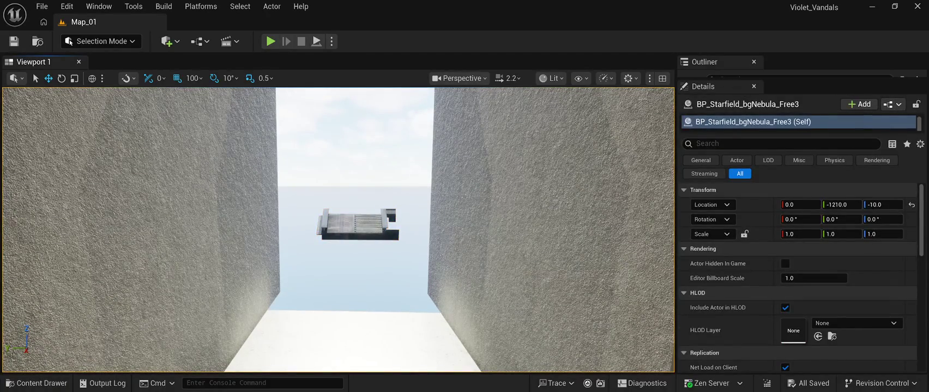
{"action": "left_click", "coordinate": [357, 223]}
{"action": "mouse_move", "coordinate": [357, 223]}
{"action": "left_mouse_down"}
{"action": "mouse_move", "coordinate": [349, 180]}
{"action": "mouse_move", "coordinate": [327, 174]}
{"action": "left_mouse_up"}
{"action": "mouse_move", "coordinate": [143, 214]}
{"action": "left_mouse_down"}
{"action": "mouse_move", "coordinate": [472, 207]}
{"action": "mouse_move", "coordinate": [493, 224]}
{"action": "mouse_move", "coordinate": [513, 221]}
{"action": "mouse_move", "coordinate": [490, 245]}
{"action": "mouse_move", "coordinate": [469, 235]}
{"action": "mouse_move", "coordinate": [469, 188]}
{"action": "mouse_move", "coordinate": [469, 212]}
{"action": "mouse_move", "coordinate": [480, 175]}
{"action": "mouse_move", "coordinate": [466, 203]}
{"action": "mouse_move", "coordinate": [466, 153]}
{"action": "left_mouse_up"}
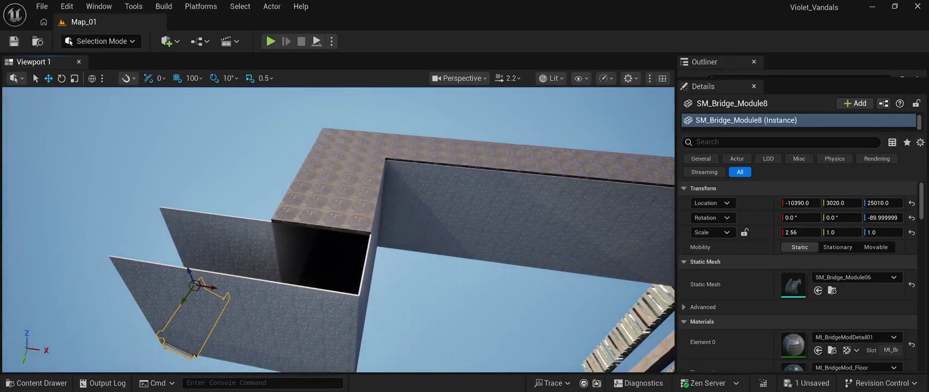
{"action": "left_click", "coordinate": [358, 223], "text": "ctrl"}
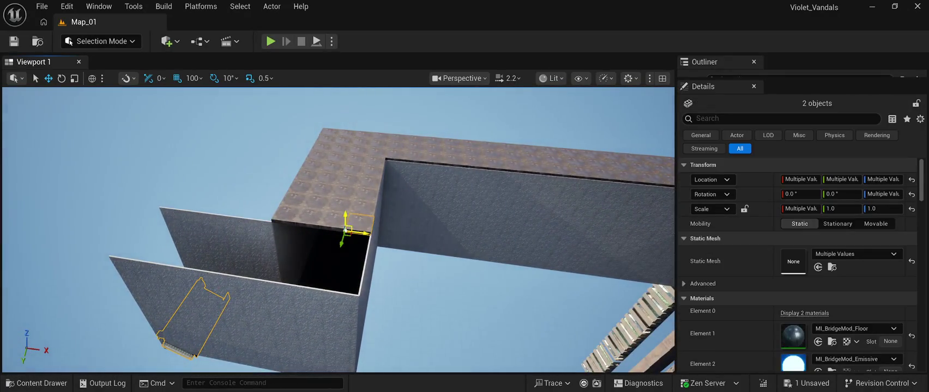
- Select eight corner SM_Roof tiles and slide them along Y past the wall edge
{"action": "left_click", "coordinate": [307, 219], "text": "ctrl"}
{"action": "left_click", "coordinate": [285, 216], "text": "ctrl"}
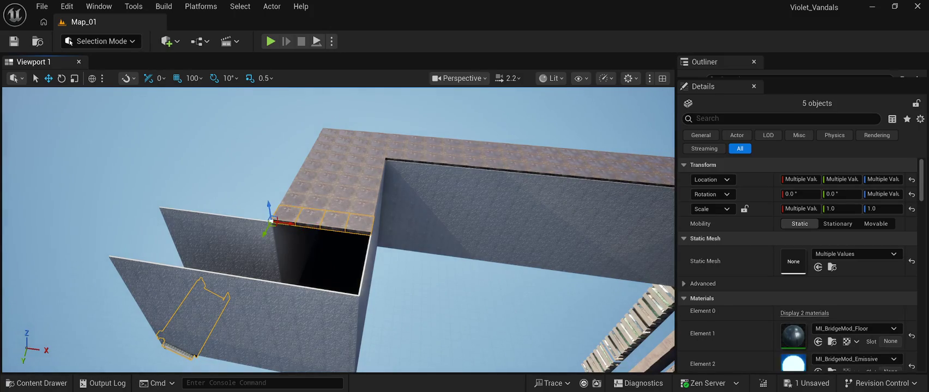
{"action": "left_click", "coordinate": [303, 207], "text": "ctrl"}
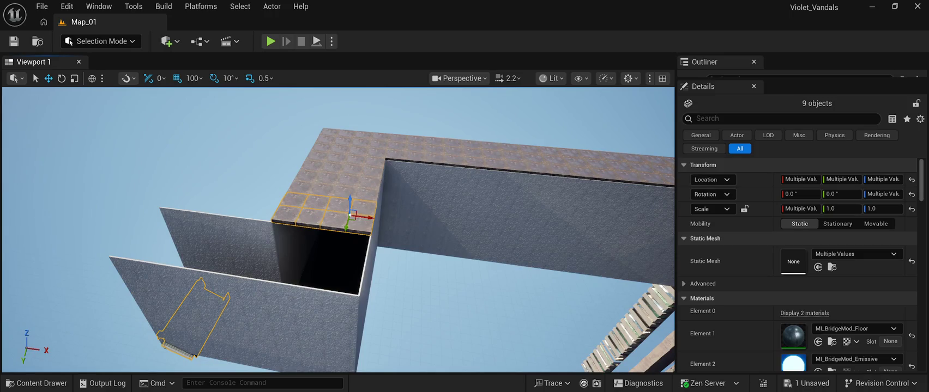
{"action": "mouse_move", "coordinate": [345, 228]}
{"action": "left_mouse_down"}
{"action": "mouse_move", "coordinate": [349, 242]}
{"action": "mouse_move", "coordinate": [352, 230]}
{"action": "left_mouse_up"}
{"action": "left_click", "coordinate": [335, 221]}
{"action": "left_click", "coordinate": [359, 225]}
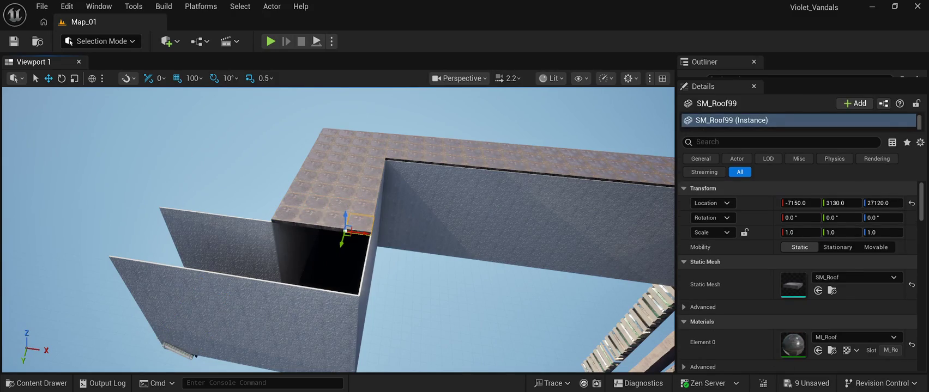
{"action": "left_click", "coordinate": [334, 222], "text": "ctrl"}
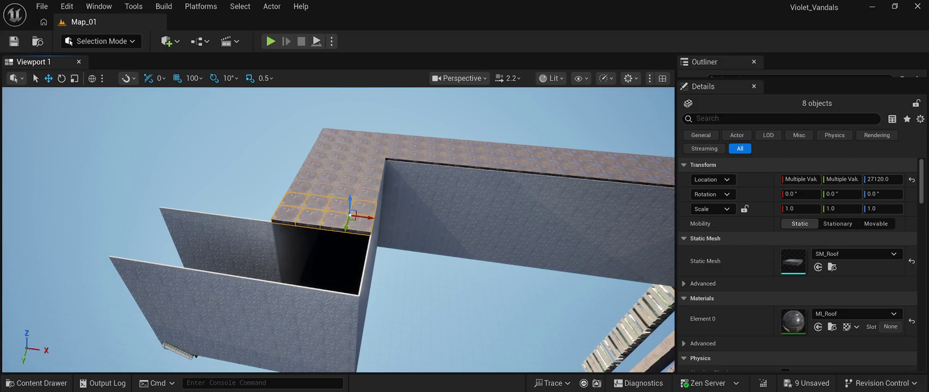
{"action": "mouse_move", "coordinate": [344, 229]}
{"action": "left_mouse_down"}
{"action": "mouse_move", "coordinate": [343, 240]}
{"action": "mouse_move", "coordinate": [347, 230]}
{"action": "left_mouse_up"}
{"action": "left_click_drag", "start_coordinate": [347, 230], "coordinate": [335, 266]}
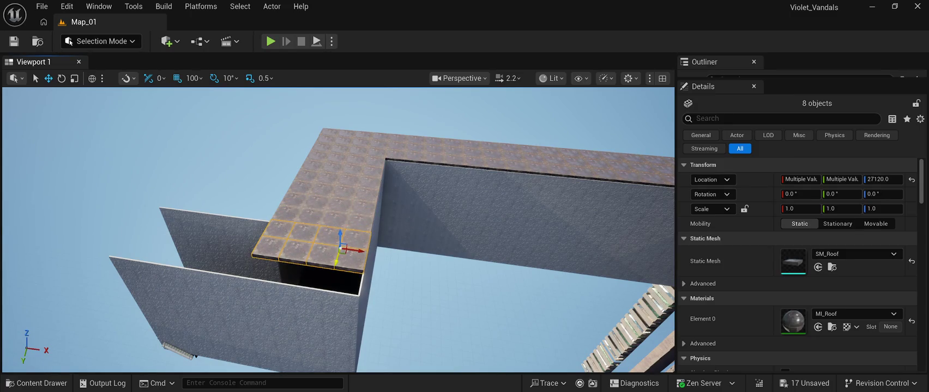
{"action": "left_click_drag", "start_coordinate": [360, 251], "coordinate": [254, 238]}
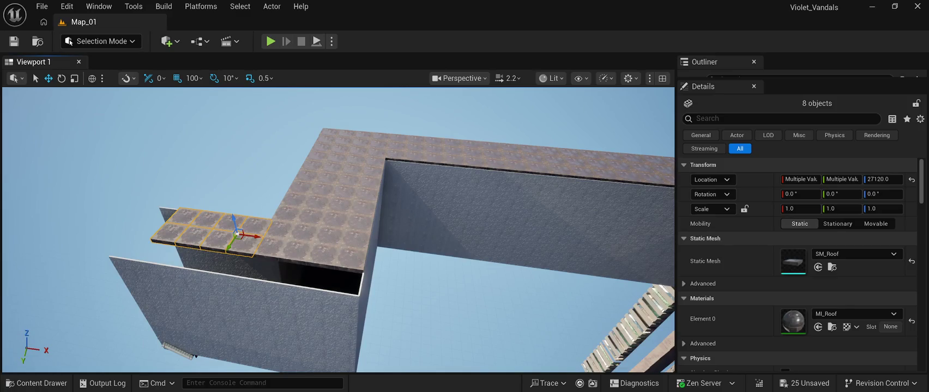
- Move a second row of eight roof tiles, from SM_Roof108, 400 units outward
{"action": "left_click", "coordinate": [351, 259]}
{"action": "left_click", "coordinate": [322, 256], "text": "ctrl"}
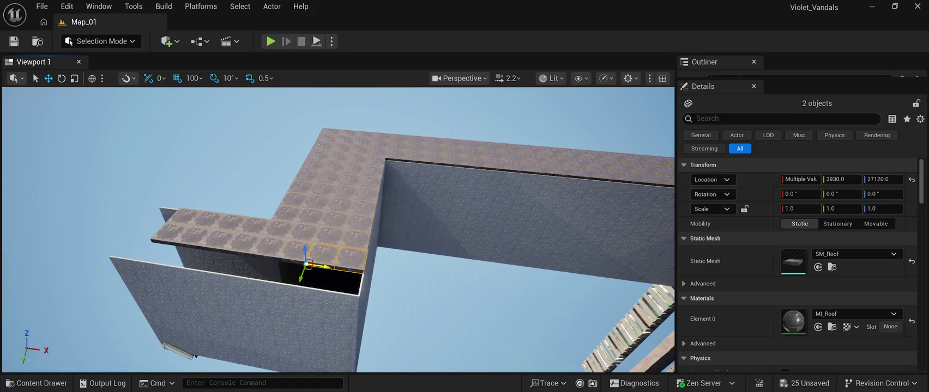
{"action": "left_click", "coordinate": [269, 251], "text": "ctrl"}
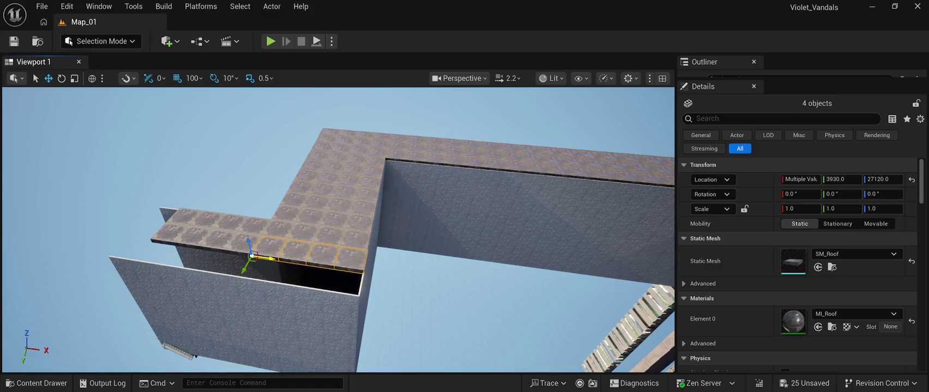
{"action": "left_click", "coordinate": [188, 245], "text": "ctrl"}
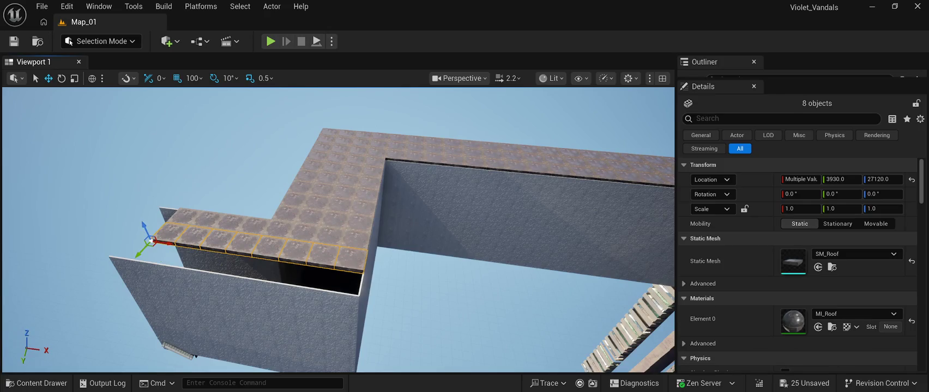
{"action": "left_click_drag", "start_coordinate": [138, 254], "coordinate": [111, 272]}
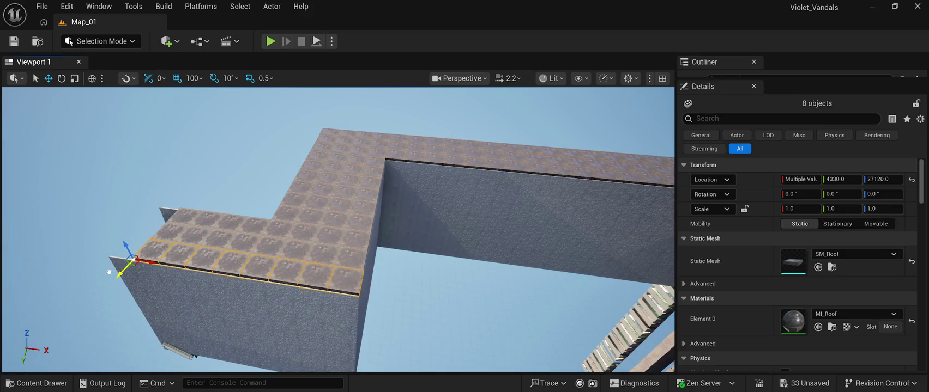
- Shift the corner roof tiles around SM_Roof131 400 units along X
{"action": "left_click_drag", "start_coordinate": [338, 228], "coordinate": [439, 136]}
{"action": "left_click", "coordinate": [338, 232]}
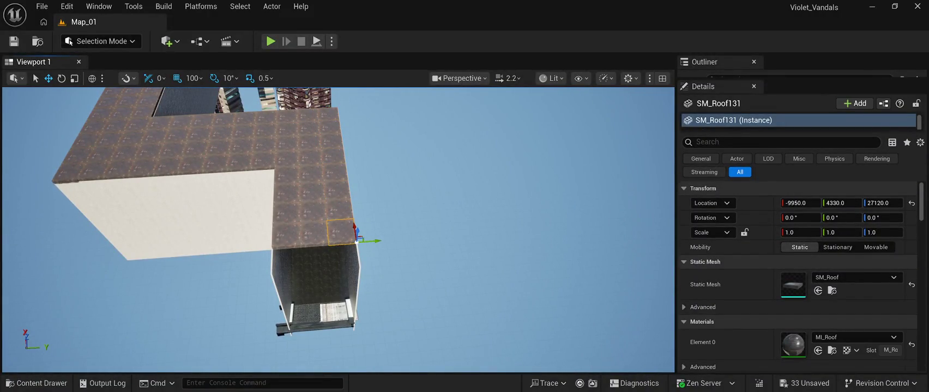
{"action": "left_click", "coordinate": [314, 235], "text": "ctrl"}
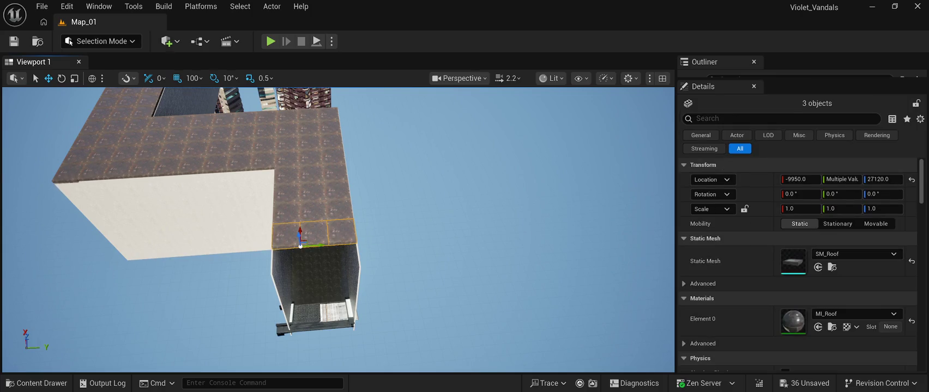
{"action": "left_click_drag", "start_coordinate": [299, 240], "coordinate": [300, 267]}
{"action": "left_click", "coordinate": [464, 218]}
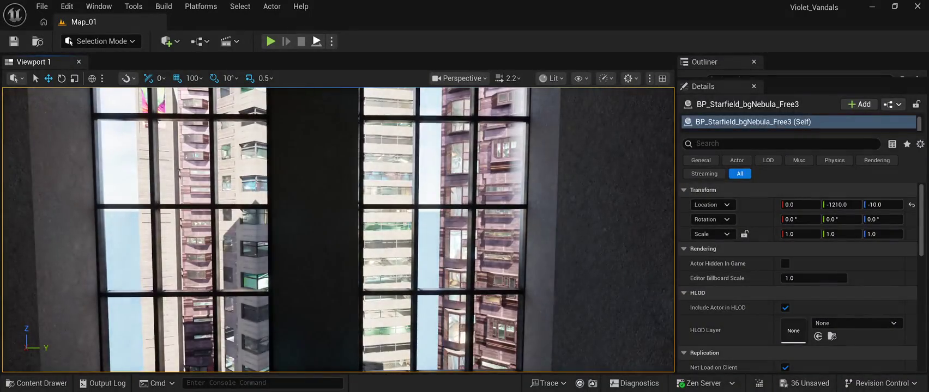
{"action": "key", "text": "alt+p"}
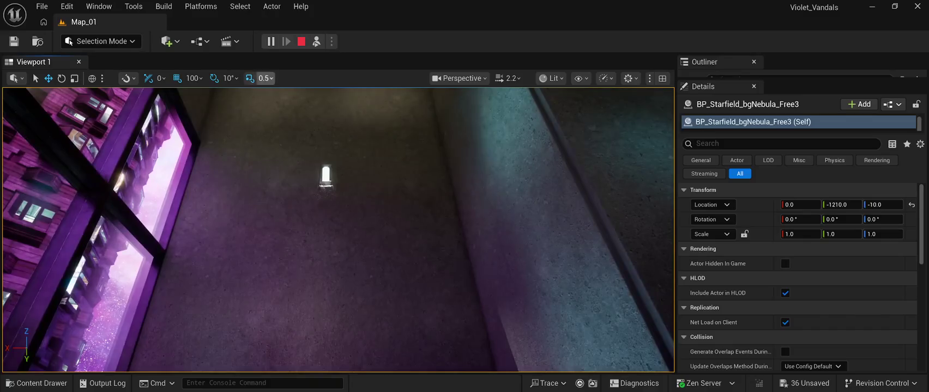
{"action": "key", "text": "Escape"}
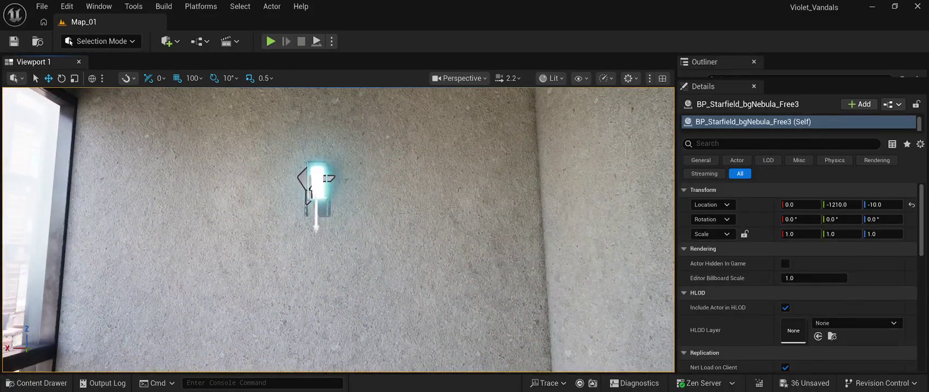
{"action": "left_click", "coordinate": [317, 182]}
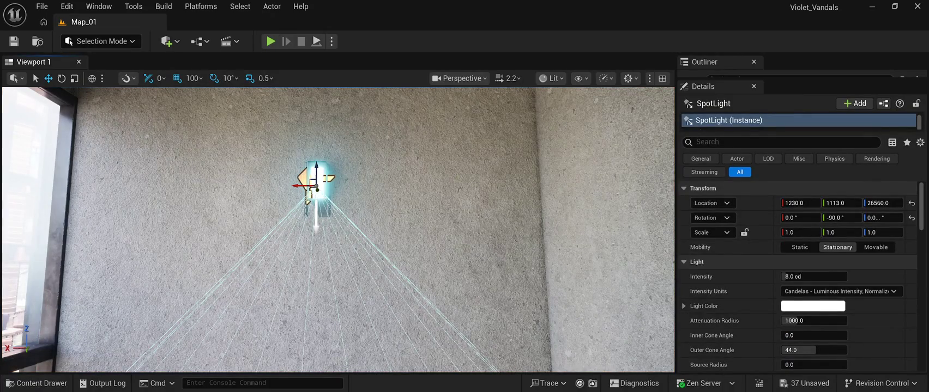
- Nudge the first wall spotlight slightly along Y and play-test the result
{"action": "left_click", "coordinate": [315, 190]}
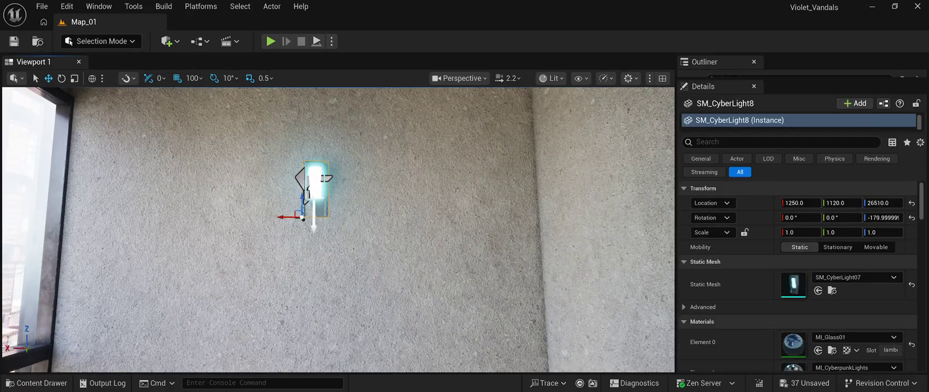
{"action": "left_click", "coordinate": [180, 218]}
{"action": "left_click", "coordinate": [315, 191]}
{"action": "left_click", "coordinate": [315, 188]}
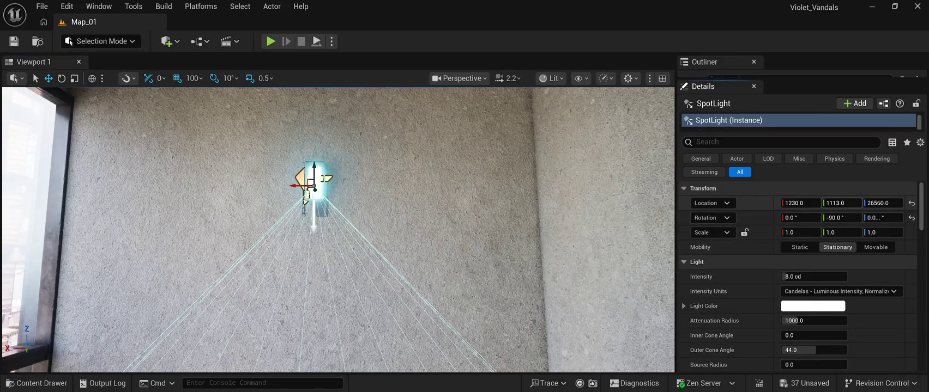
{"action": "left_click_drag", "start_coordinate": [842, 203], "coordinate": [846, 202]}
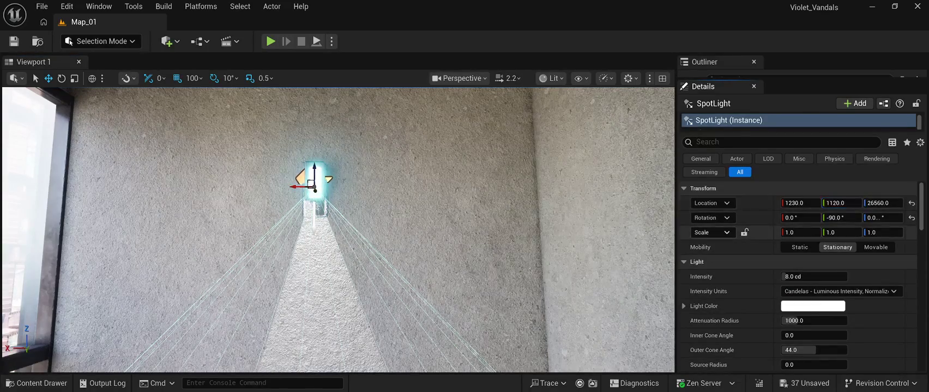
{"action": "left_click_drag", "start_coordinate": [490, 245], "coordinate": [414, 229]}
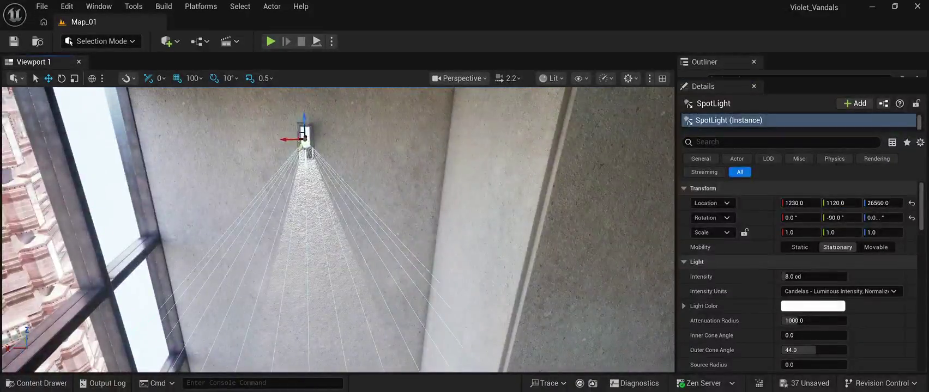
{"action": "key", "text": "alt+p"}
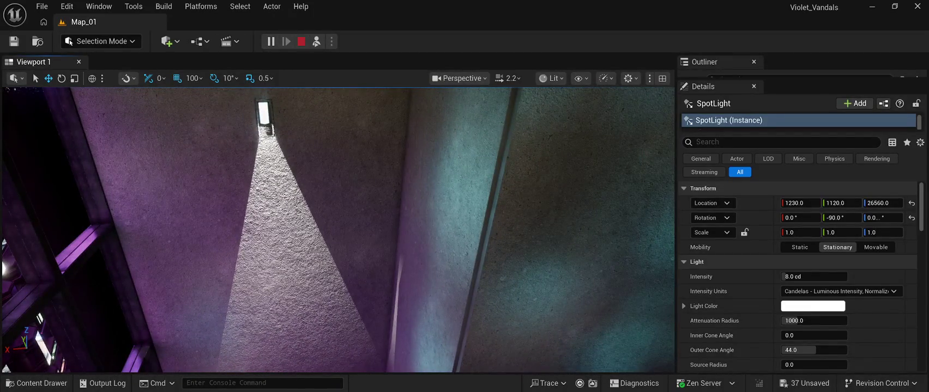
{"action": "key", "text": "Escape"}
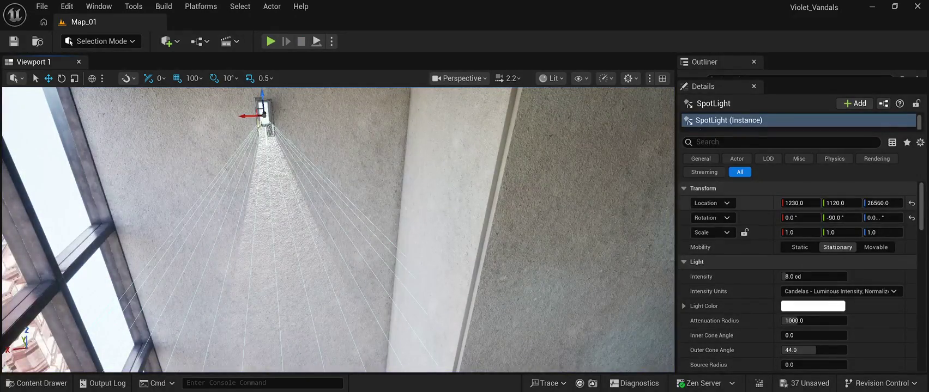
{"action": "left_click_drag", "start_coordinate": [842, 203], "coordinate": [842, 203]}
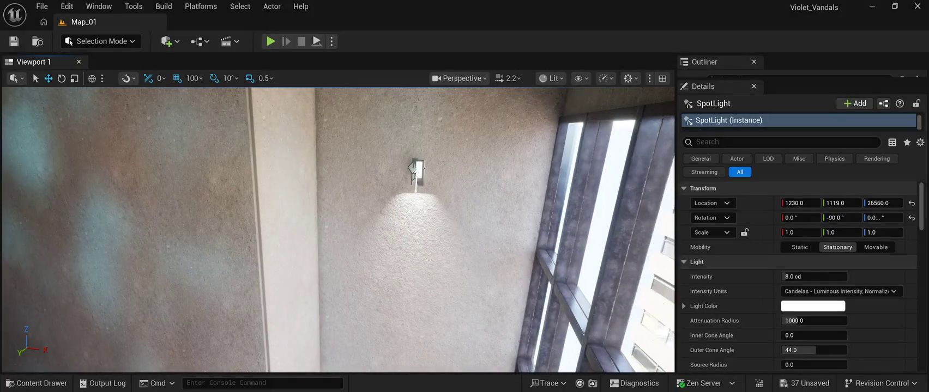
- Shift SpotLight2 along Y to -835 and preview the scene
{"action": "left_click", "coordinate": [416, 170]}
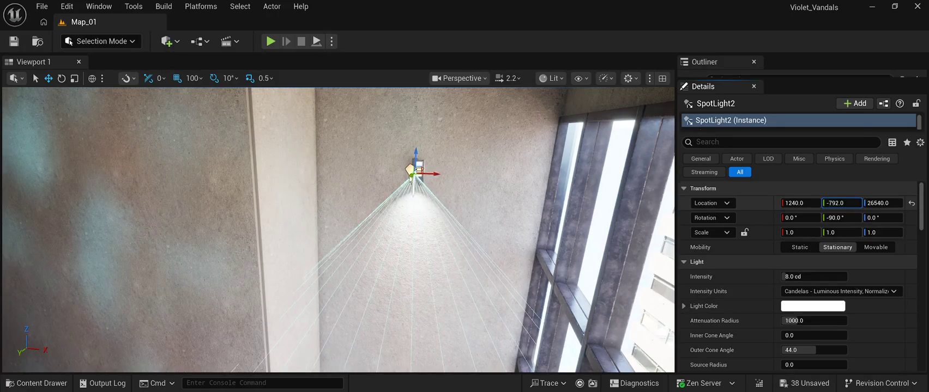
{"action": "left_click_drag", "start_coordinate": [842, 203], "coordinate": [818, 203]}
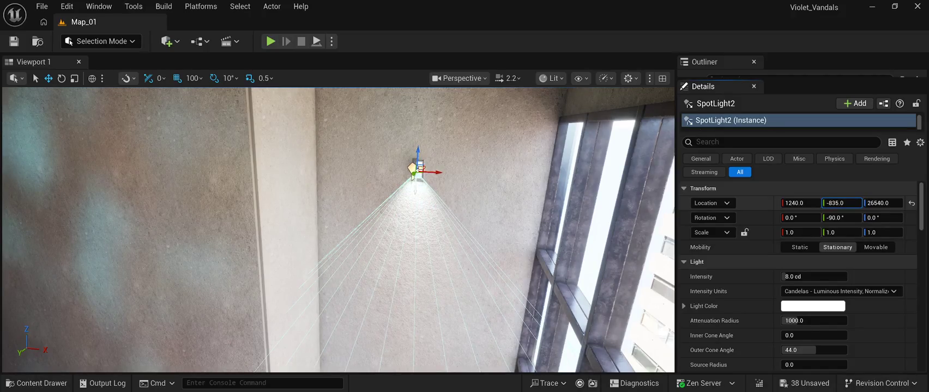
{"action": "left_click_drag", "start_coordinate": [337, 229], "coordinate": [501, 229]}
{"action": "key", "text": "alt+p"}
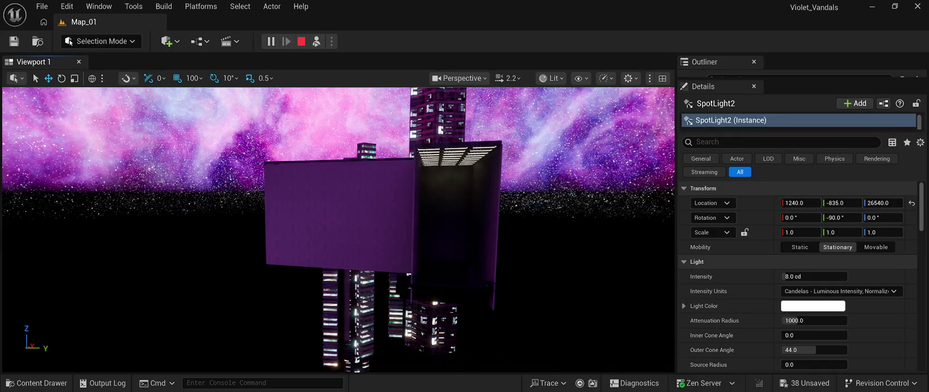
- End the play-test preview with Esc to return to editing
{"action": "key", "text": "Escape"}
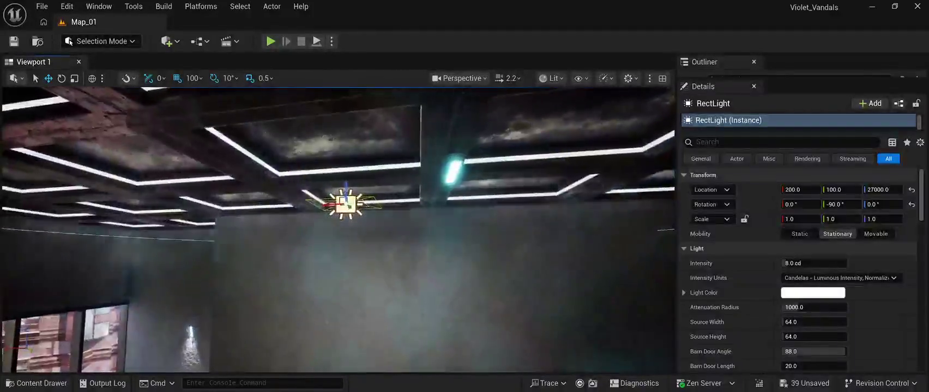
- Move the rect light beneath the cyan ceiling lamp and set its attenuation radius to 16000
{"action": "left_click_drag", "start_coordinate": [329, 204], "coordinate": [460, 198]}
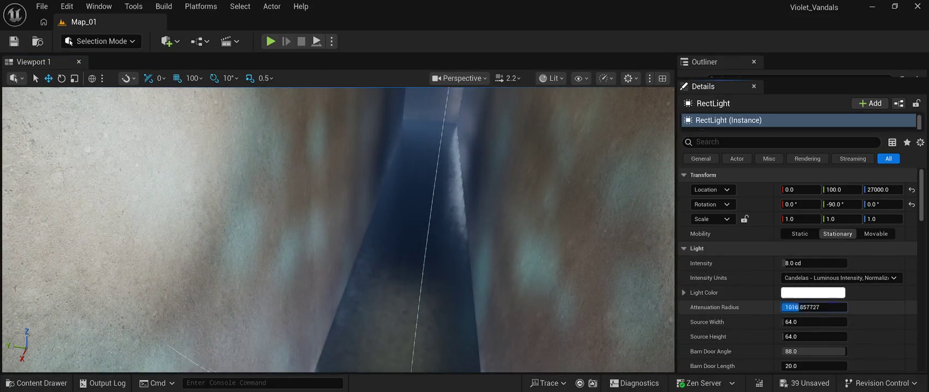
{"action": "left_click_drag", "start_coordinate": [815, 308], "coordinate": [872, 307]}
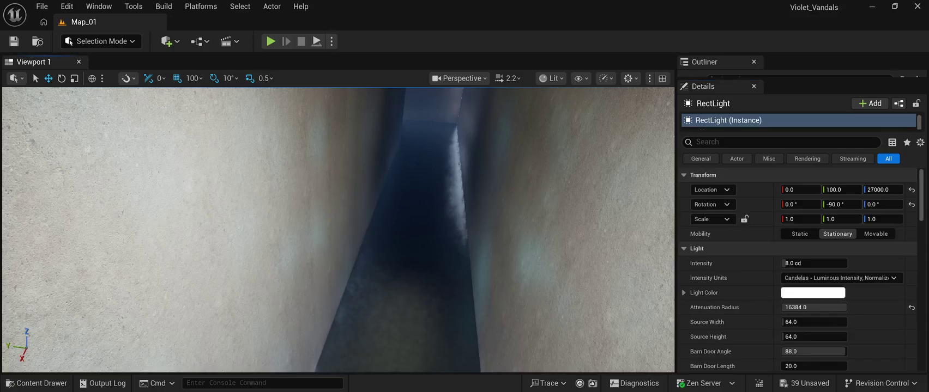
{"action": "left_click", "coordinate": [814, 307]}
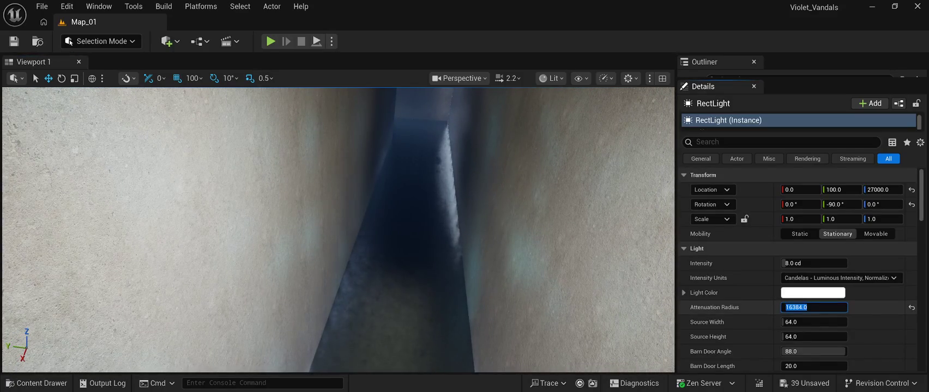
{"action": "type", "text": "16000"}
{"action": "key", "text": "Return"}
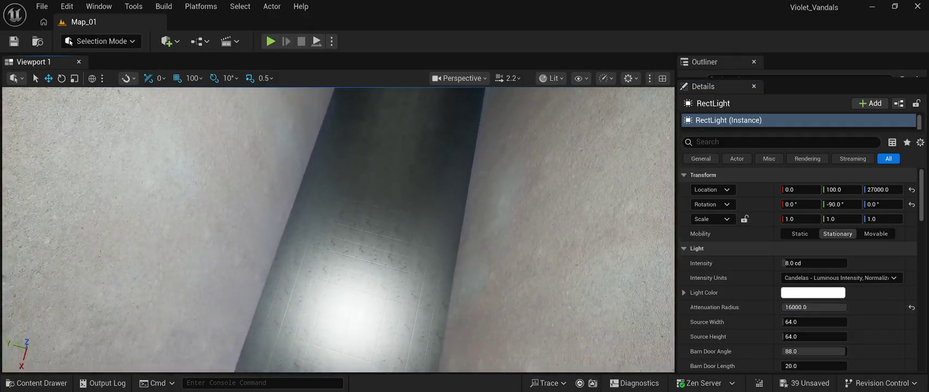
- Position the rect light at X 36 and raise it to the ceiling at Z 27043
{"action": "mouse_move", "coordinate": [337, 272]}
{"action": "left_mouse_down"}
{"action": "mouse_move", "coordinate": [349, 207]}
{"action": "mouse_move", "coordinate": [363, 193]}
{"action": "left_mouse_up"}
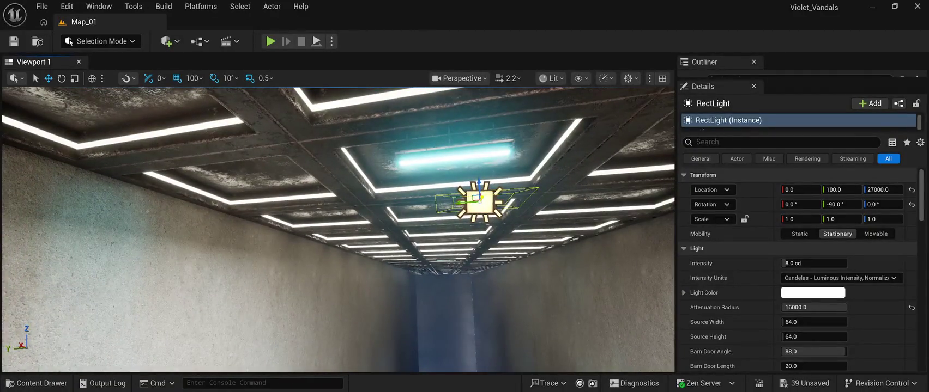
{"action": "left_click_drag", "start_coordinate": [363, 194], "coordinate": [251, 188]}
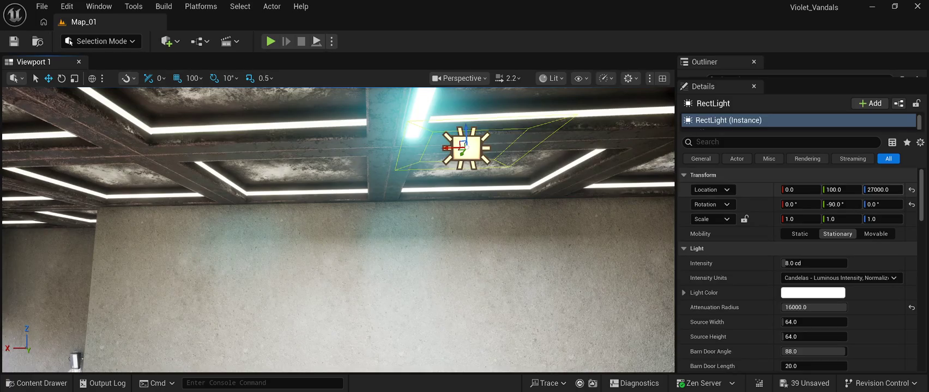
{"action": "left_click_drag", "start_coordinate": [800, 190], "coordinate": [833, 190]}
{"action": "key", "text": "f"}
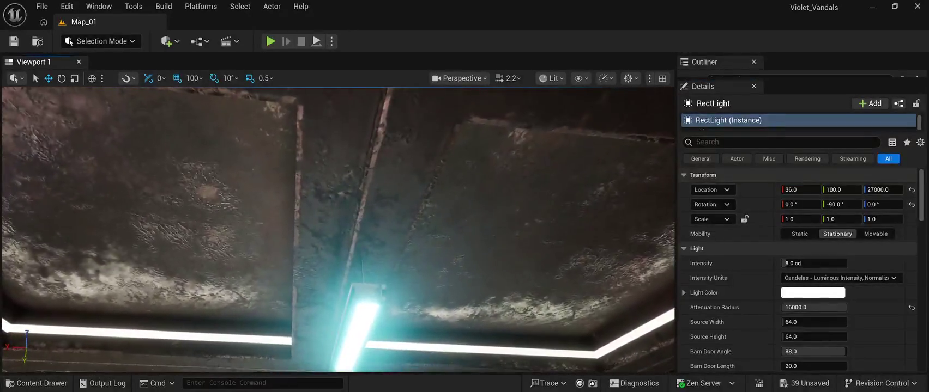
{"action": "key", "text": "f"}
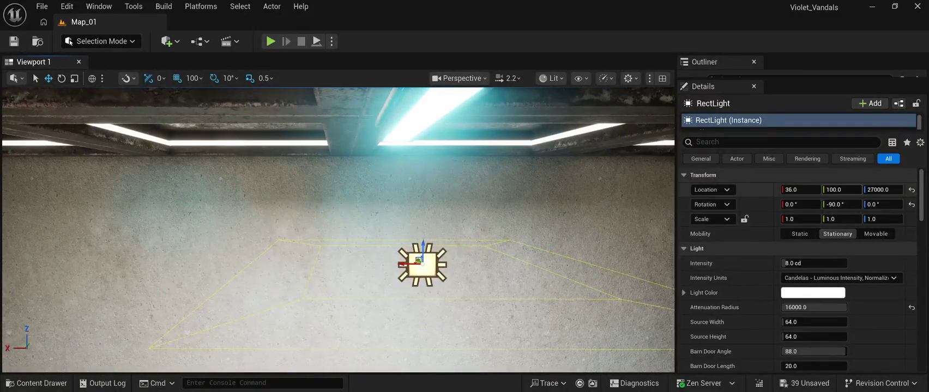
{"action": "left_click_drag", "start_coordinate": [842, 190], "coordinate": [847, 189]}
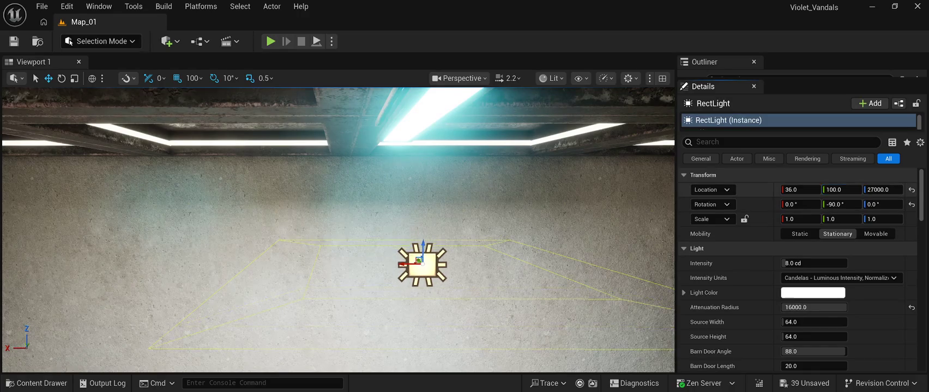
{"action": "left_click_drag", "start_coordinate": [883, 190], "coordinate": [885, 190]}
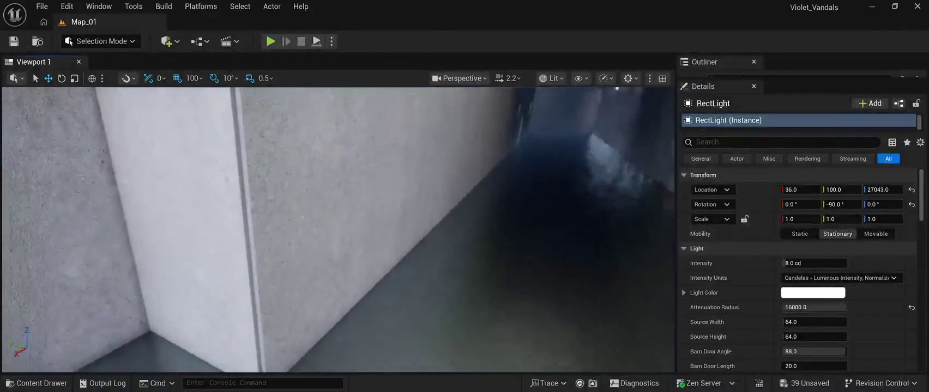
- Play-test the ceiling lighting, then clear the selection and paste a second rect light
{"action": "key", "text": "alt+p"}
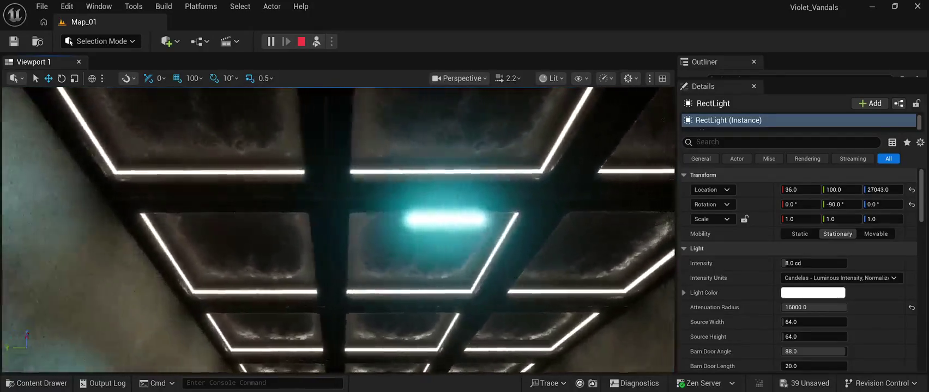
{"action": "key", "text": "Escape"}
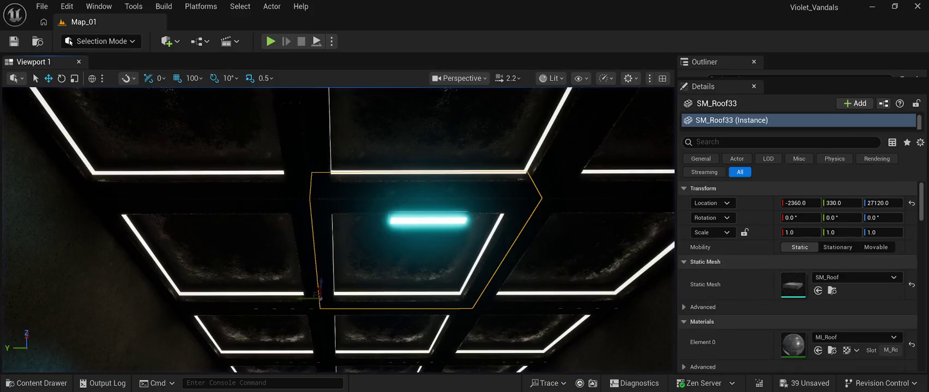
{"action": "left_click", "coordinate": [428, 219]}
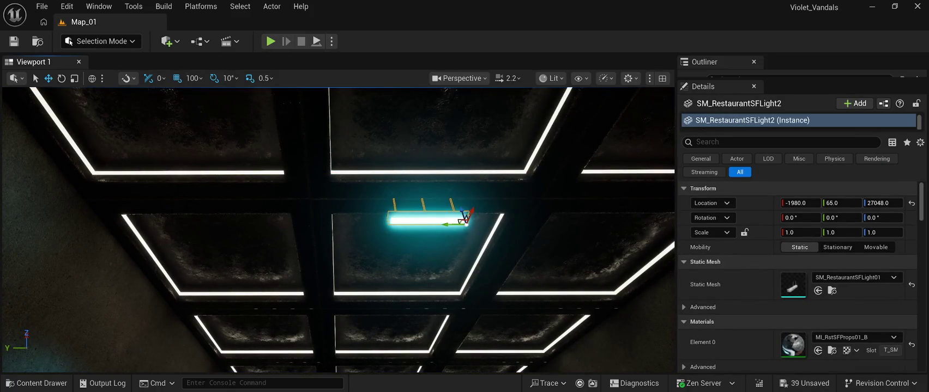
{"action": "key", "text": "Delete"}
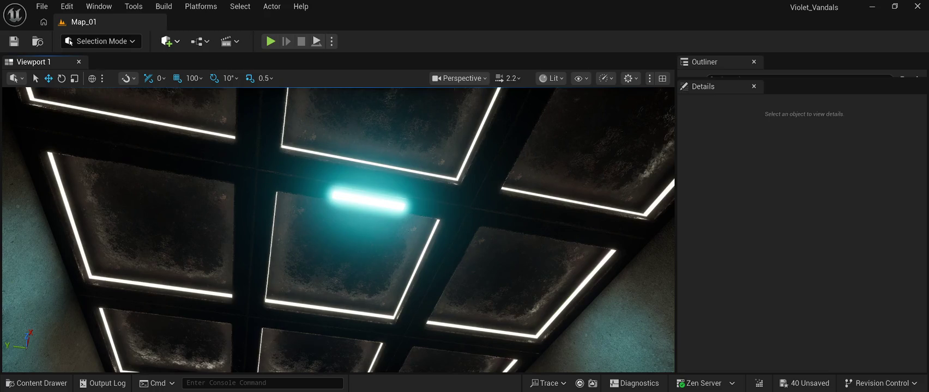
{"action": "key", "text": "ctrl+v"}
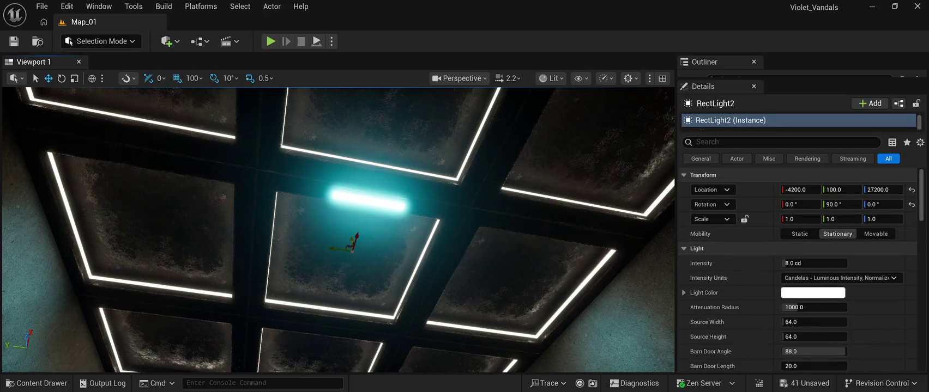
- Position the second rect light at X -4000, Y 126, Z 27020 under the ceiling
{"action": "mouse_move", "coordinate": [353, 240]}
{"action": "left_mouse_down"}
{"action": "mouse_move", "coordinate": [354, 275]}
{"action": "mouse_move", "coordinate": [357, 234]}
{"action": "mouse_move", "coordinate": [377, 199]}
{"action": "mouse_move", "coordinate": [243, 203]}
{"action": "left_mouse_up"}
{"action": "mouse_move", "coordinate": [334, 146]}
{"action": "left_mouse_down"}
{"action": "mouse_move", "coordinate": [330, 195]}
{"action": "mouse_move", "coordinate": [297, 198]}
{"action": "left_mouse_up"}
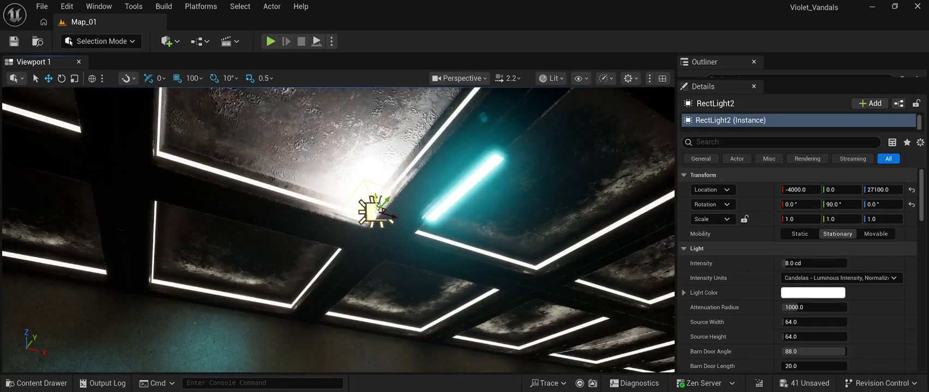
{"action": "mouse_move", "coordinate": [383, 214]}
{"action": "left_mouse_down"}
{"action": "mouse_move", "coordinate": [386, 266]}
{"action": "mouse_move", "coordinate": [437, 219]}
{"action": "left_mouse_up"}
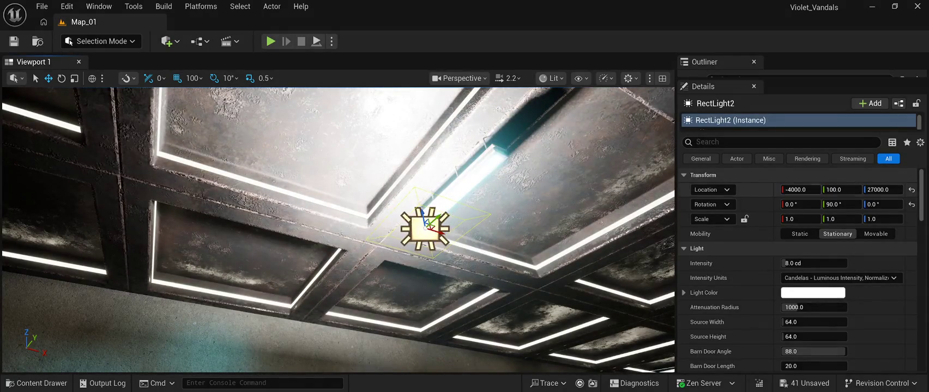
{"action": "mouse_move", "coordinate": [338, 218]}
{"action": "left_mouse_down"}
{"action": "mouse_move", "coordinate": [338, 272]}
{"action": "mouse_move", "coordinate": [349, 272]}
{"action": "left_mouse_up"}
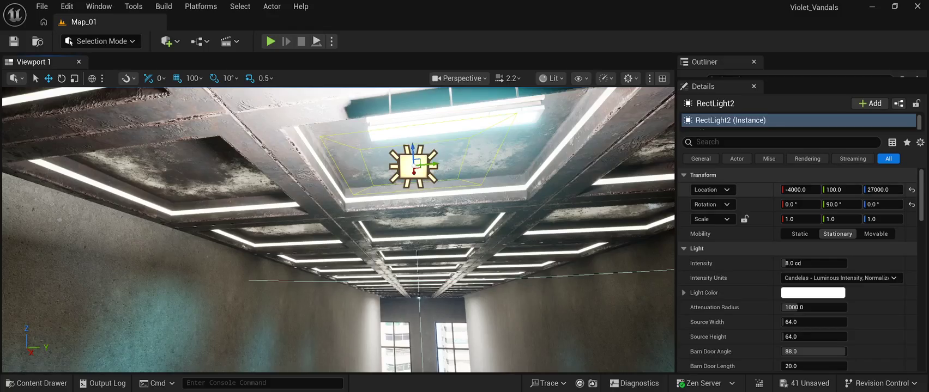
{"action": "left_click_drag", "start_coordinate": [842, 189], "coordinate": [885, 190]}
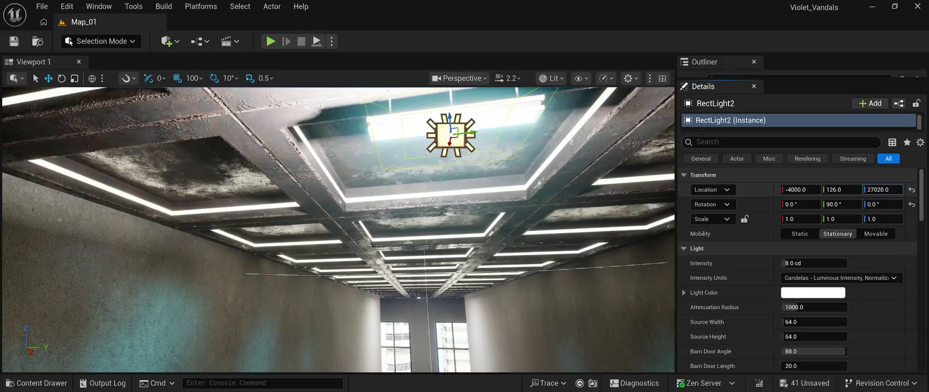
- Set the second light's attenuation radius to 16000, save the level, and play-test it
{"action": "left_click", "coordinate": [801, 308]}
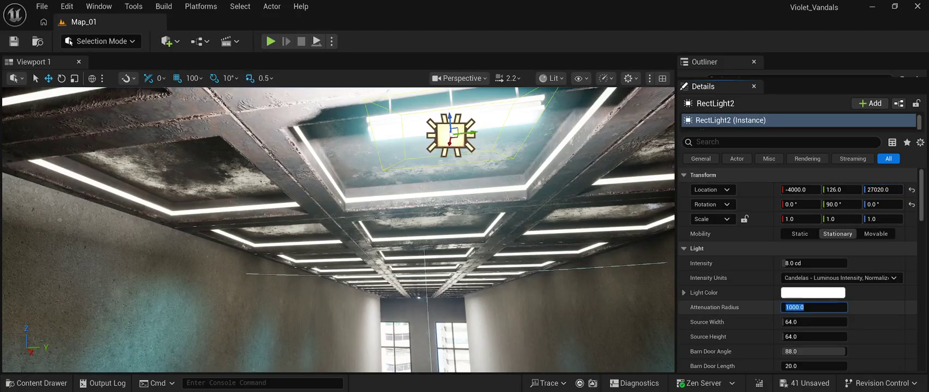
{"action": "type", "text": "16000"}
{"action": "key", "text": "Return"}
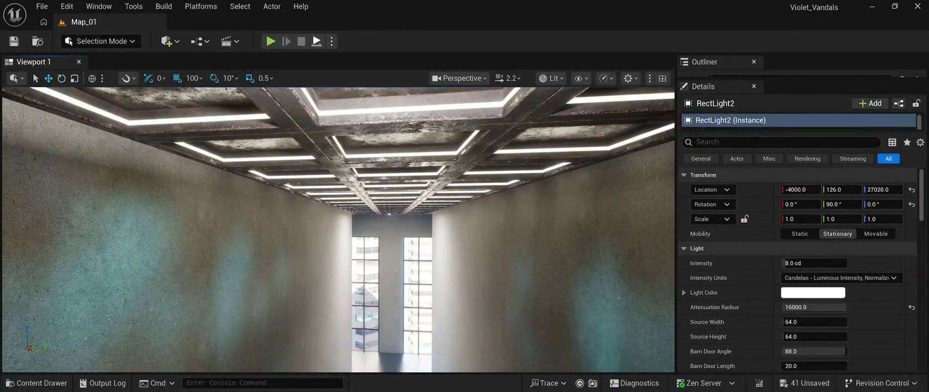
{"action": "left_click", "coordinate": [14, 41]}
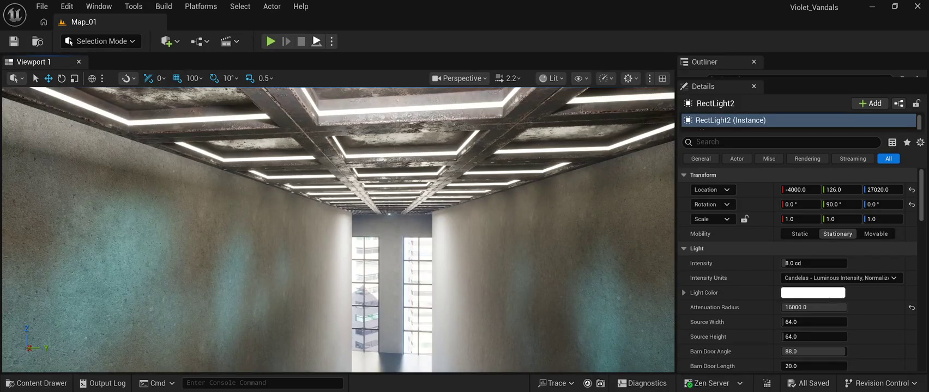
{"action": "key", "text": "alt+p"}
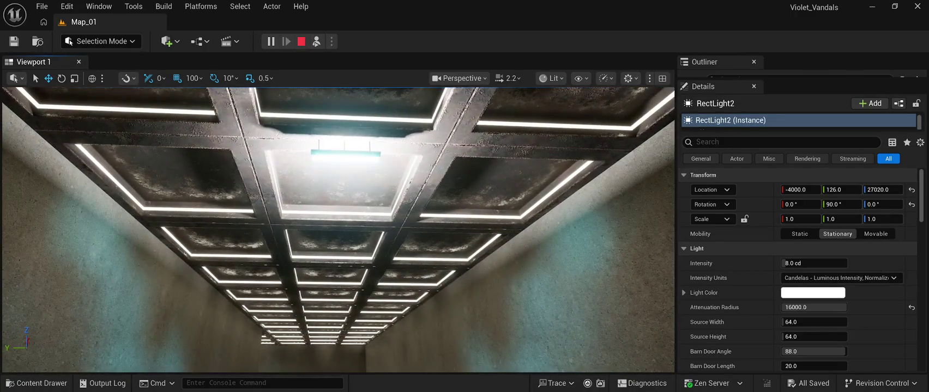
- Stop the play session and remove the old RectLight2
{"action": "key", "text": "Escape"}
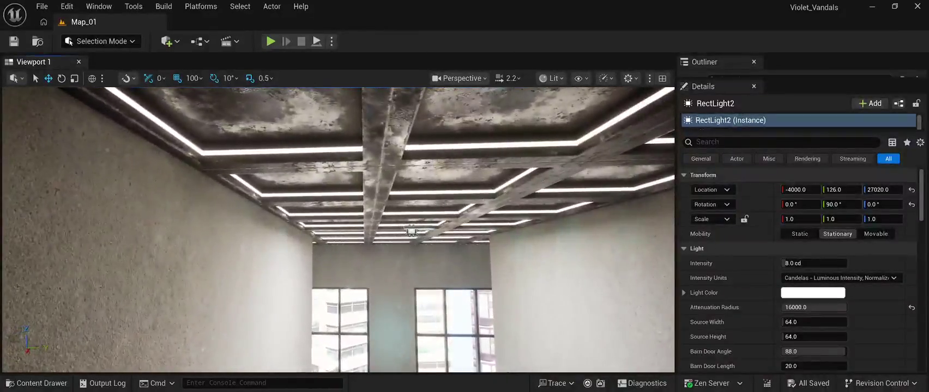
{"action": "left_click", "coordinate": [411, 229]}
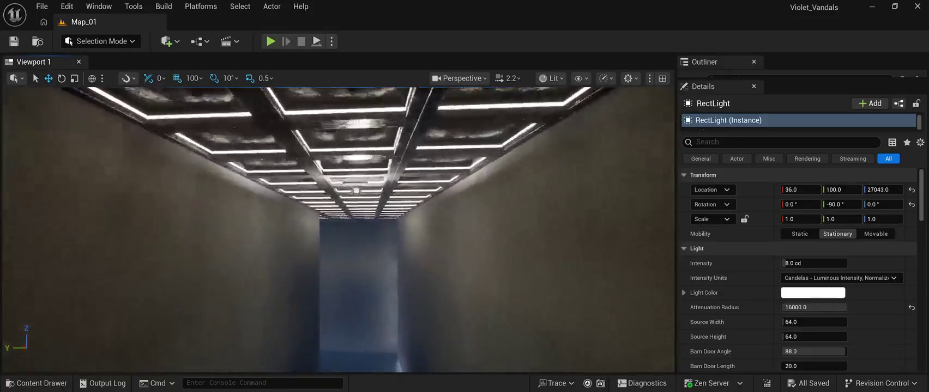
{"action": "key", "text": "ctrl+z"}
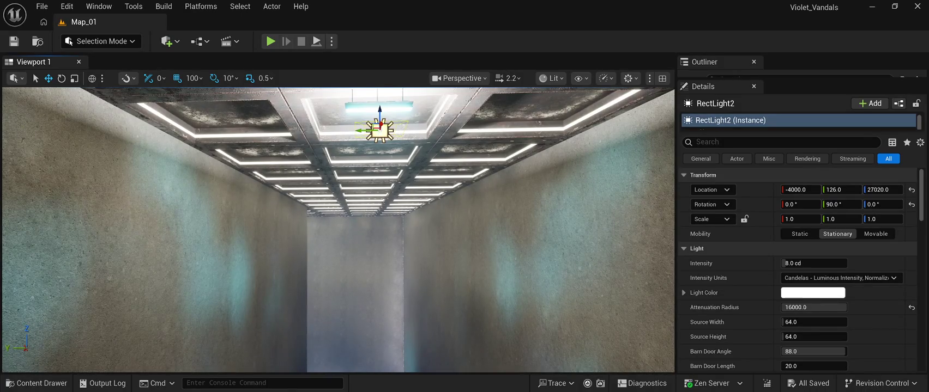
{"action": "key", "text": "ctrl+z"}
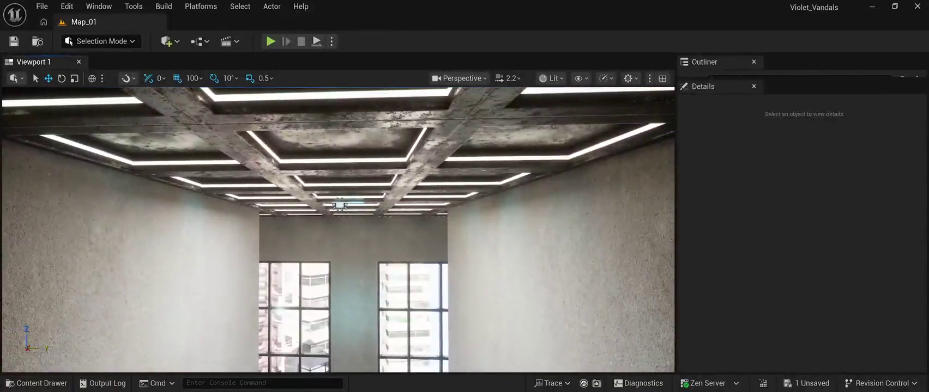
- Duplicate the ceiling RectLight, move the copy down the corridor to X -3964, save, and play-test
{"action": "left_click", "coordinate": [339, 206]}
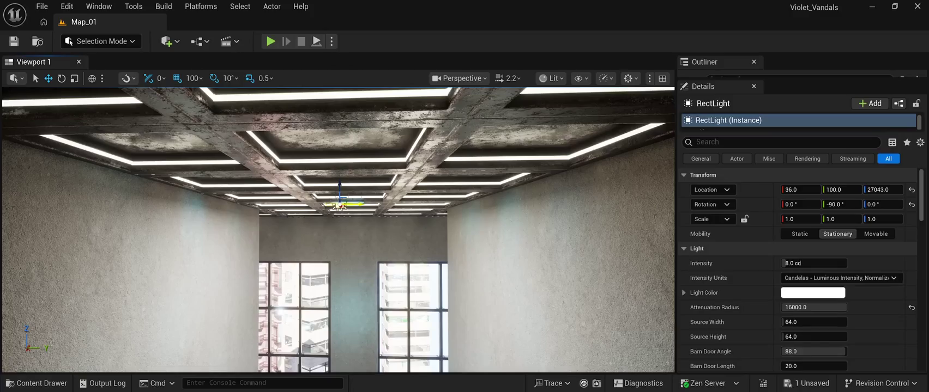
{"action": "key", "text": "ctrl+d"}
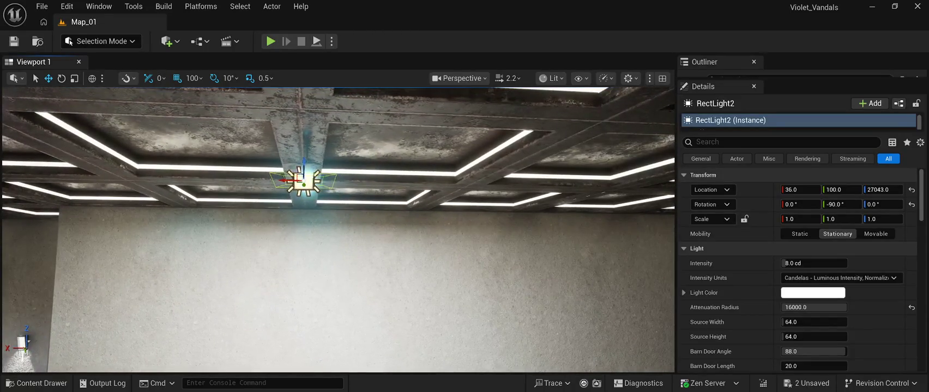
{"action": "left_click_drag", "start_coordinate": [291, 180], "coordinate": [406, 184]}
{"action": "key", "text": "f"}
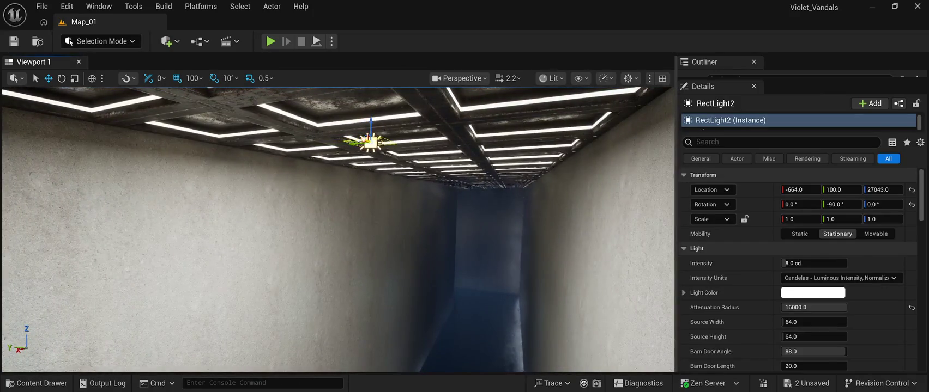
{"action": "mouse_move", "coordinate": [371, 143]}
{"action": "left_mouse_down"}
{"action": "mouse_move", "coordinate": [425, 156]}
{"action": "mouse_move", "coordinate": [481, 185]}
{"action": "left_mouse_up"}
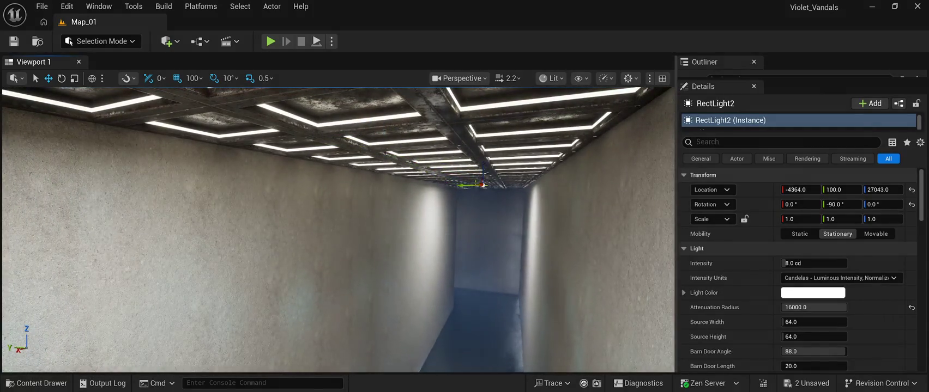
{"action": "key", "text": "f"}
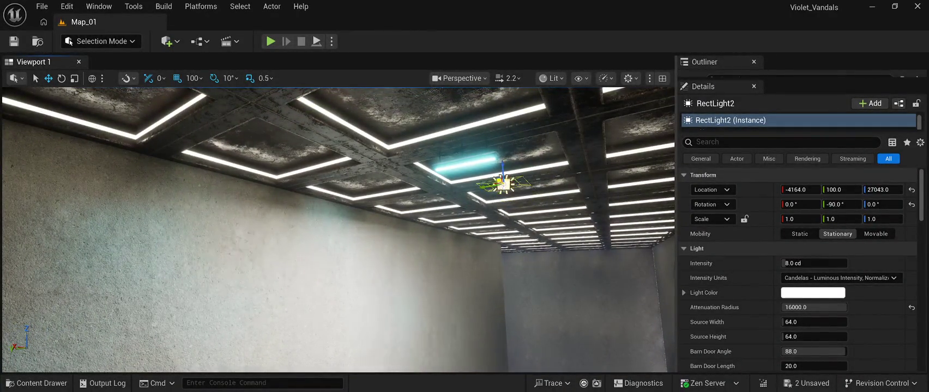
{"action": "key", "text": "ctrl+s"}
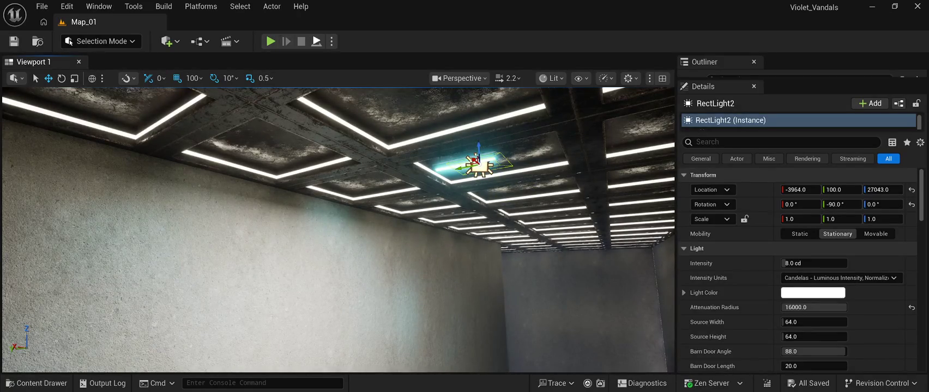
{"action": "key", "text": "alt+p"}
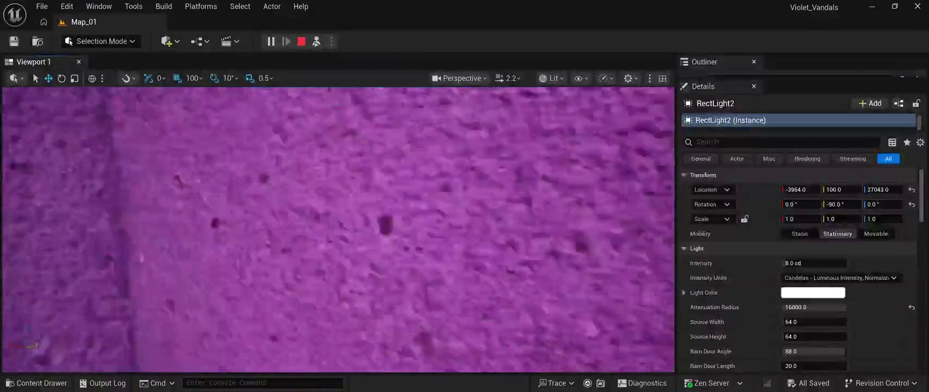
- Walk to the dark end of the corridor and select a roof tile above it
{"action": "key", "text": "w"}
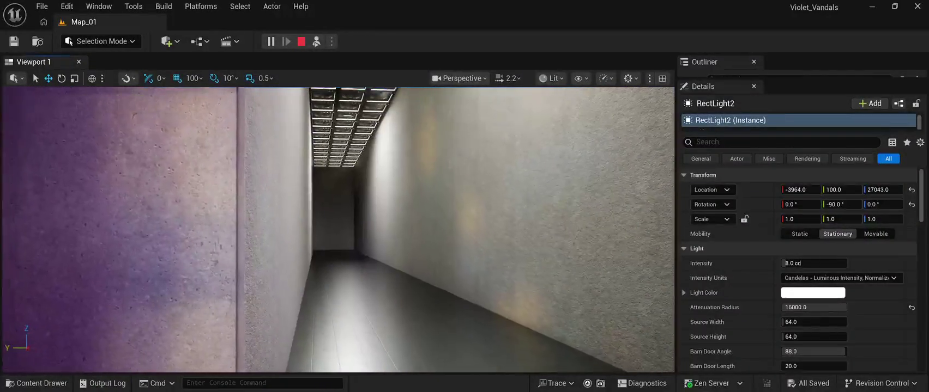
{"action": "key", "text": "w"}
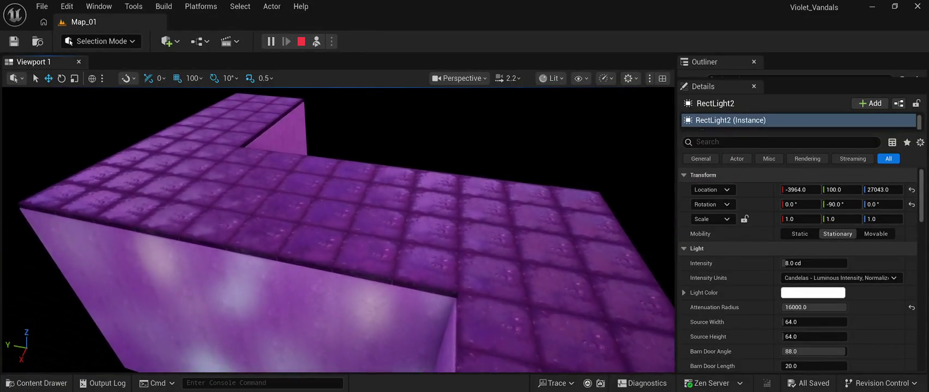
{"action": "left_click", "coordinate": [425, 271]}
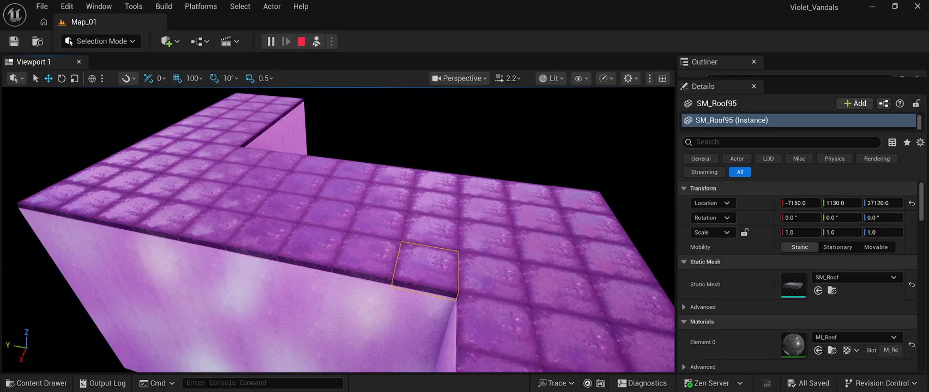
- Add eleven neighbouring SM_Roof tiles to the selection and delete all twelve
{"action": "left_click", "coordinate": [434, 230], "text": "ctrl"}
{"action": "left_click", "coordinate": [434, 203], "text": "ctrl"}
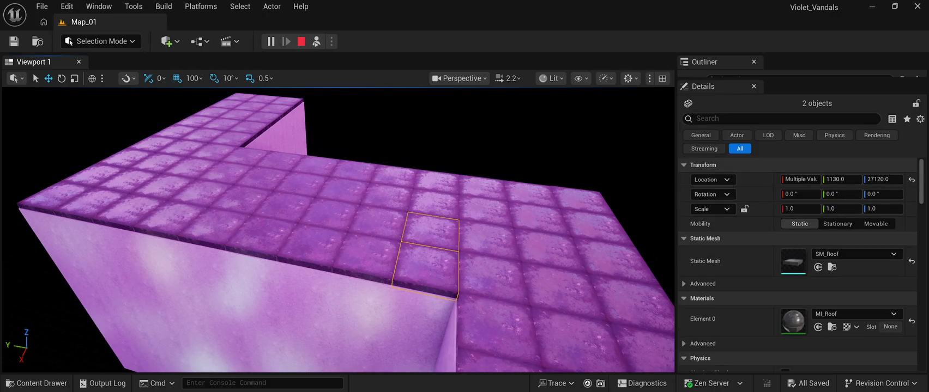
{"action": "left_click", "coordinate": [437, 182], "text": "ctrl"}
{"action": "left_click", "coordinate": [393, 178], "text": "ctrl"}
{"action": "left_click", "coordinate": [382, 197], "text": "ctrl"}
{"action": "left_click", "coordinate": [376, 224], "text": "ctrl"}
{"action": "left_click", "coordinate": [362, 252], "text": "ctrl"}
{"action": "left_click", "coordinate": [304, 245], "text": "ctrl"}
{"action": "left_click", "coordinate": [334, 210], "text": "ctrl"}
{"action": "left_click", "coordinate": [346, 188], "text": "ctrl"}
{"action": "left_click", "coordinate": [353, 170], "text": "ctrl"}
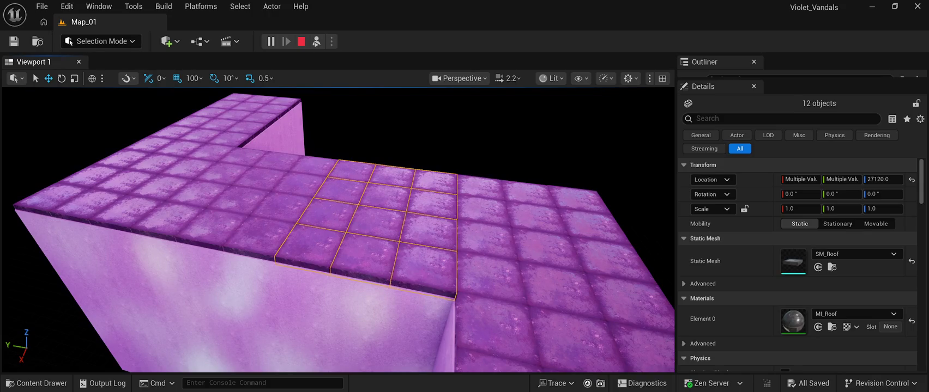
{"action": "key", "text": "Delete"}
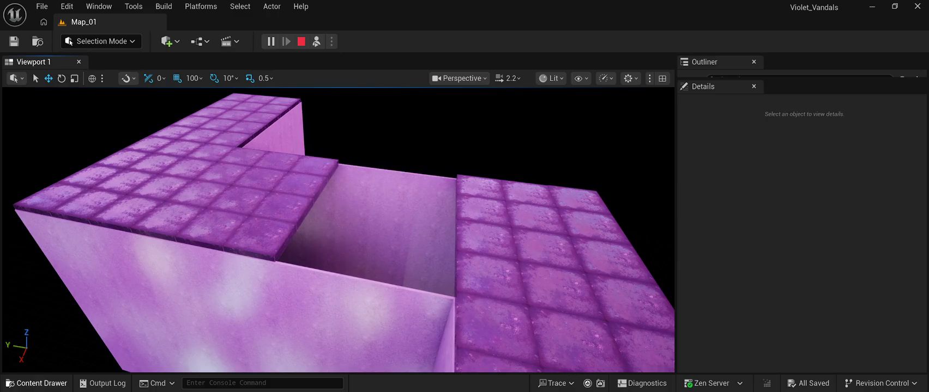
- Search the Content Drawer for 'windo' and drop SM_Huge_Window_01 into the roof gap
{"action": "left_click", "coordinate": [38, 383]}
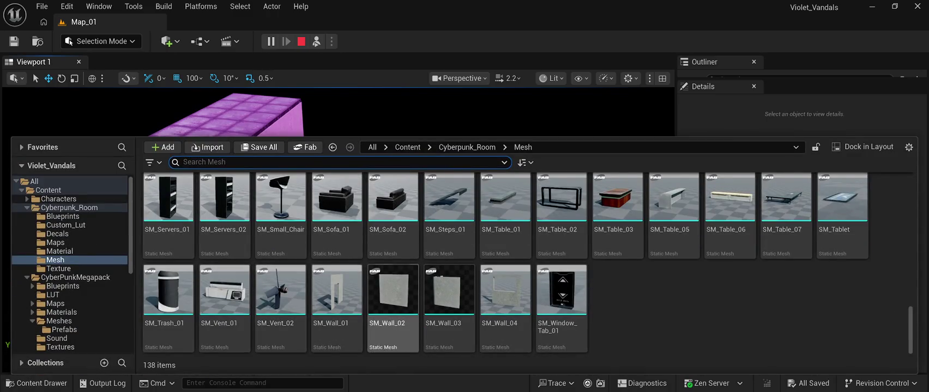
{"action": "scroll", "coordinate": [450, 305], "scroll_direction": "up", "scroll_amount": 5}
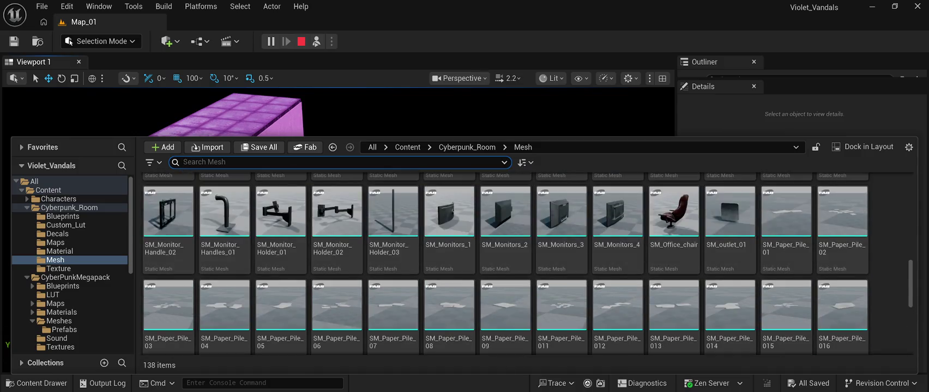
{"action": "type", "text": "windo"}
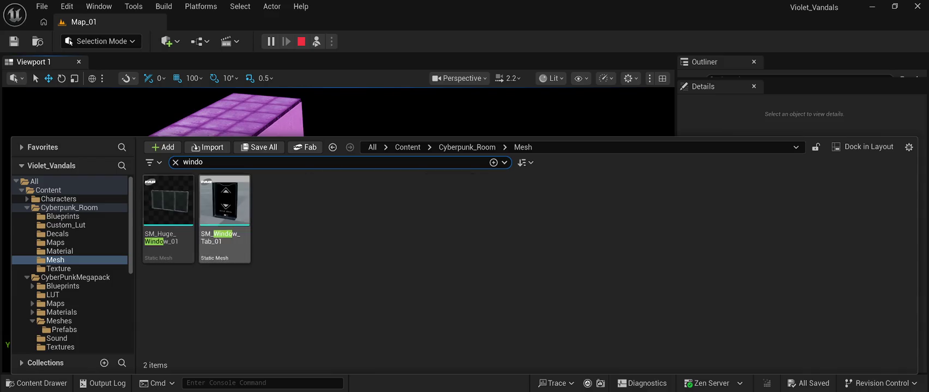
{"action": "key", "text": "ctrl+space"}
{"action": "left_click_drag", "start_coordinate": [364, 215], "coordinate": [364, 215]}
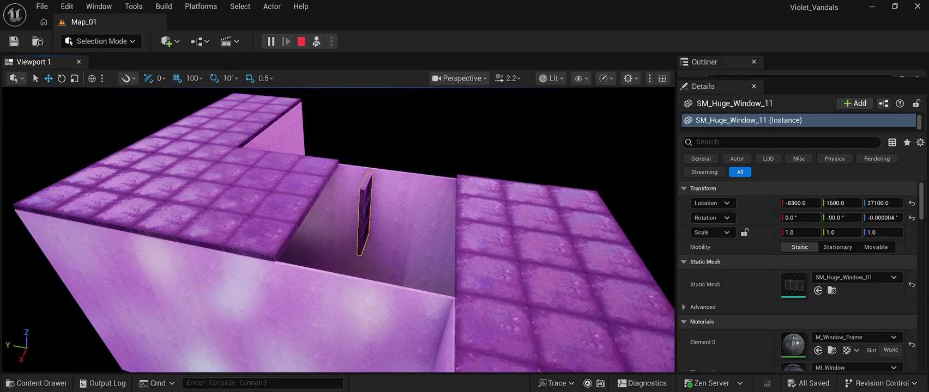
- Rotate the window mesh to -90° and stop the play session
{"action": "key", "text": "e"}
{"action": "left_click_drag", "start_coordinate": [338, 229], "coordinate": [272, 229]}
{"action": "key", "text": "Escape"}
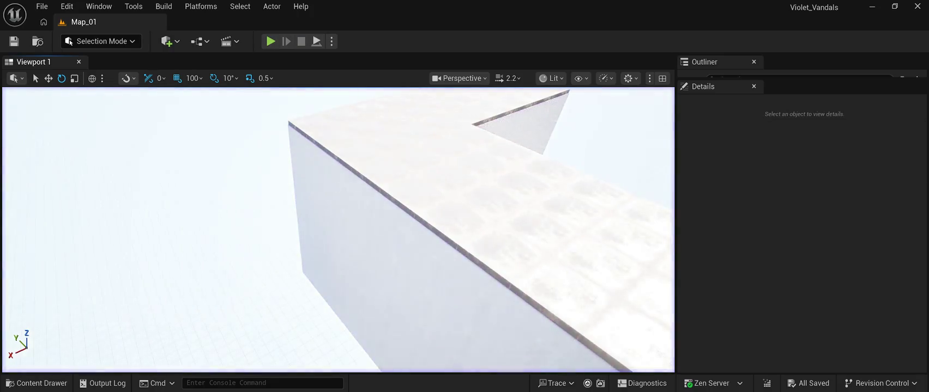